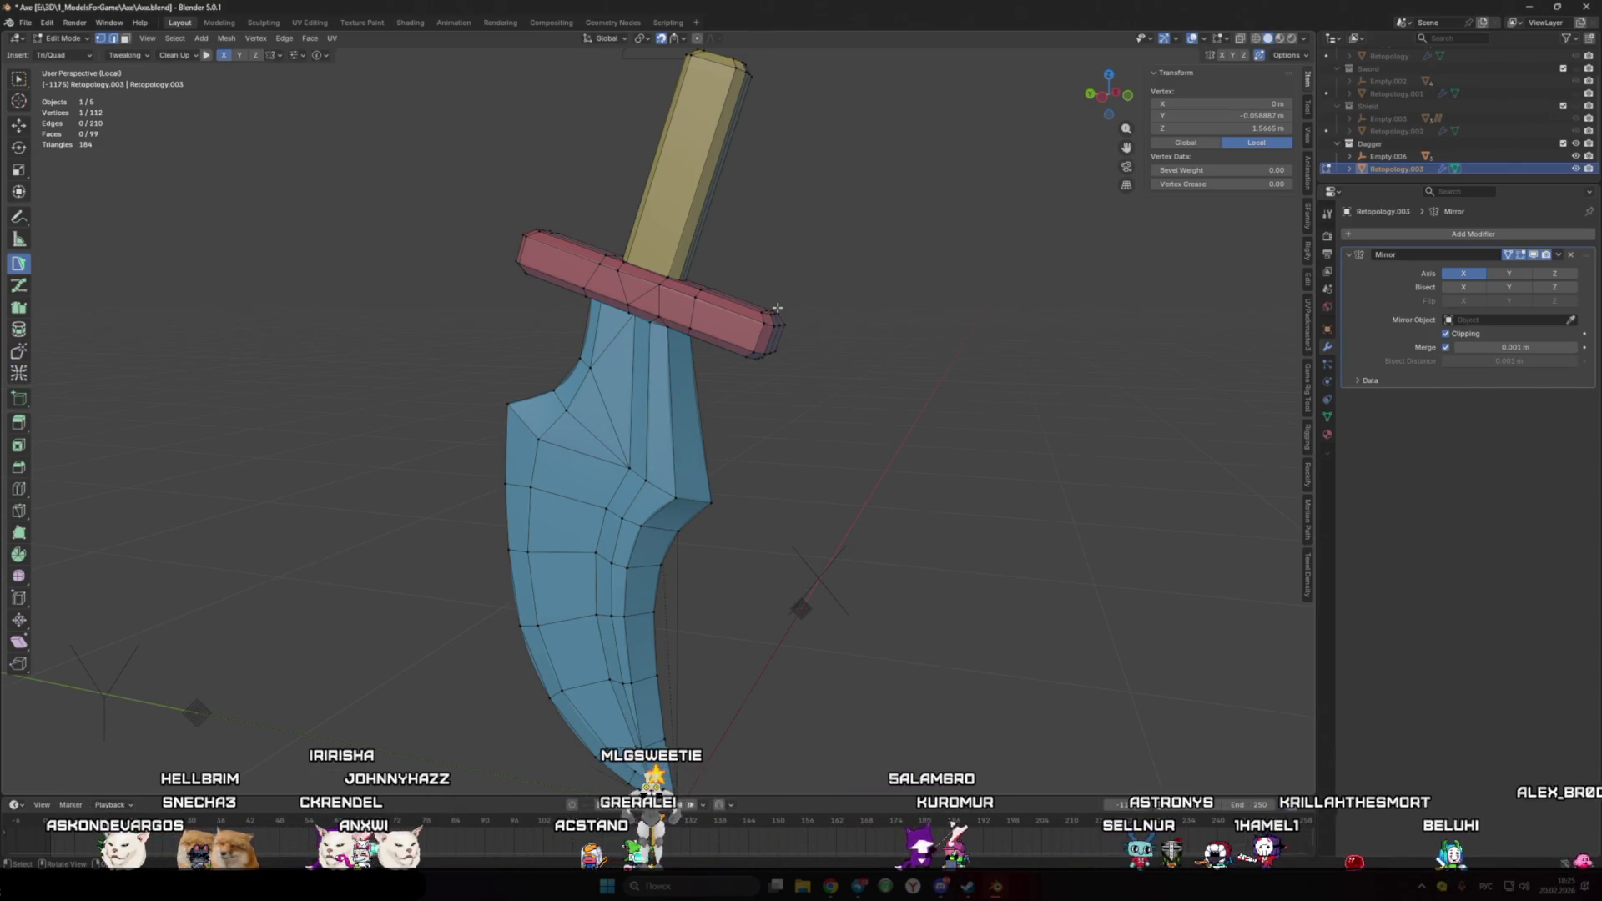
- Cut the crossguard's top face and centre the new vertex on the mirror line (X 0)
middle_click_drag(777, 306, 905, 446)
scroll(794, 387, "up", 3)
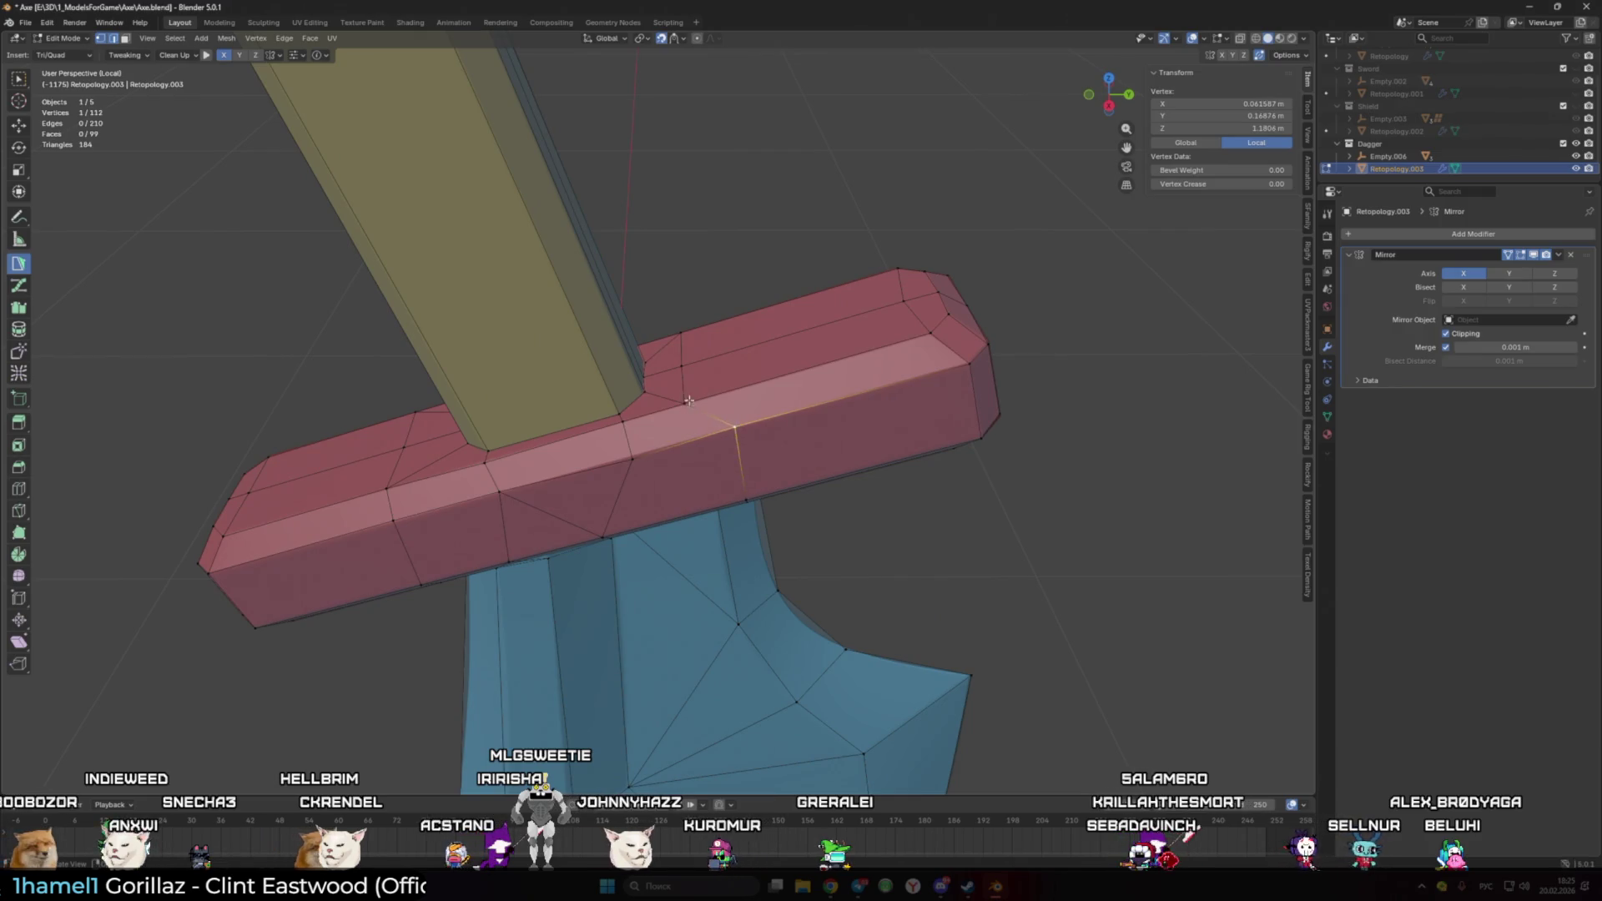
left_click_drag(731, 390, 690, 362)
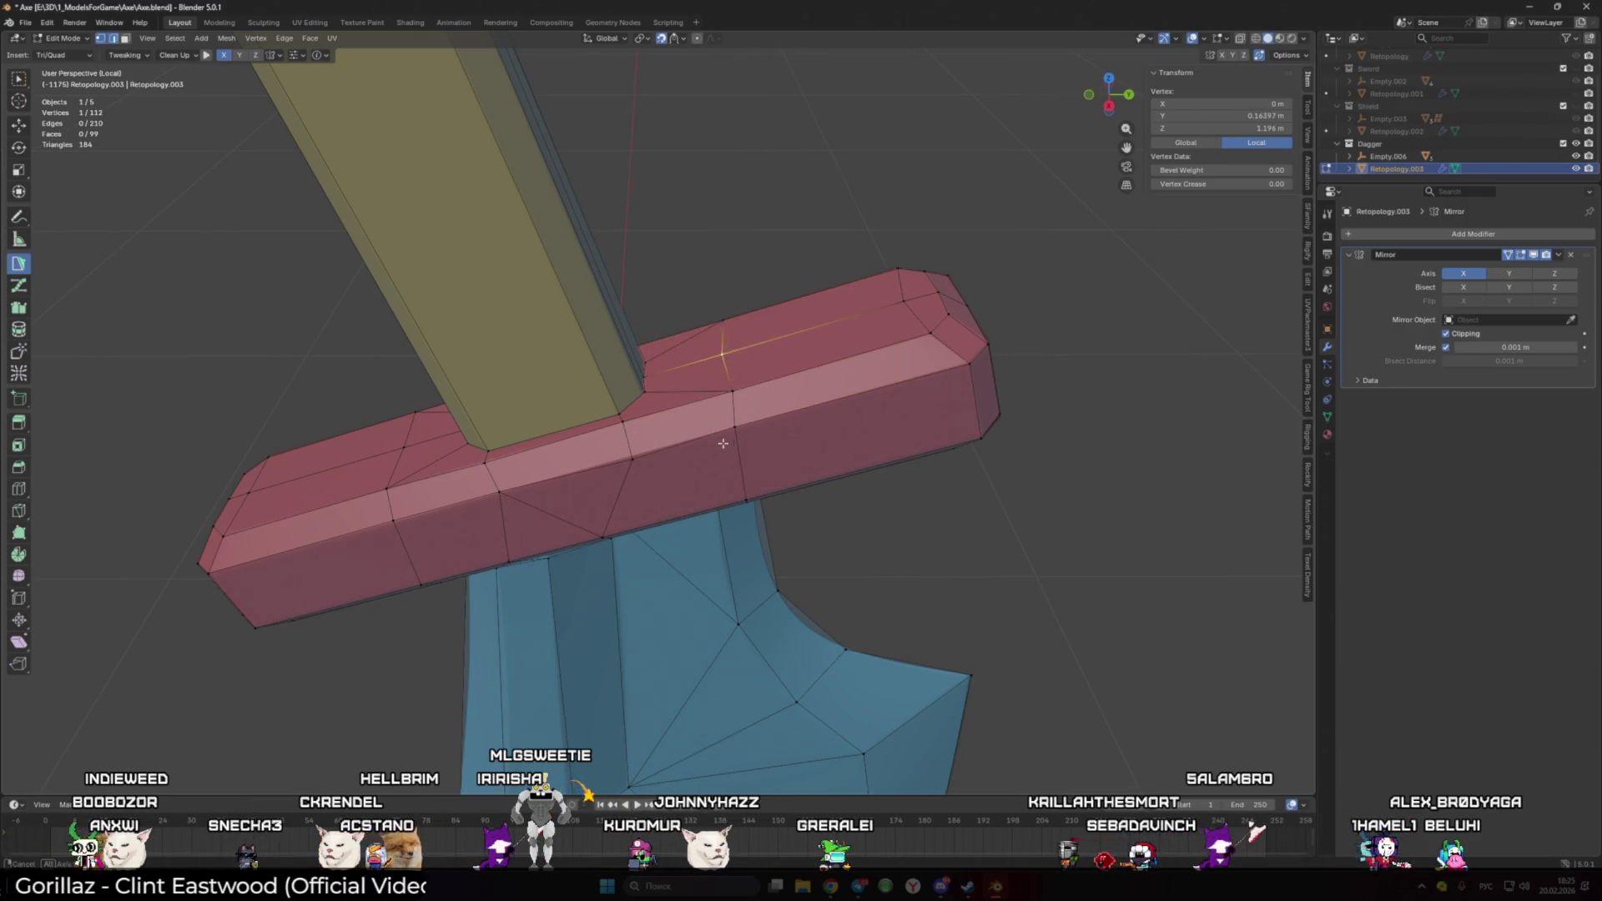
scroll(722, 444, "down", 4)
middle_click_drag(723, 444, 695, 327)
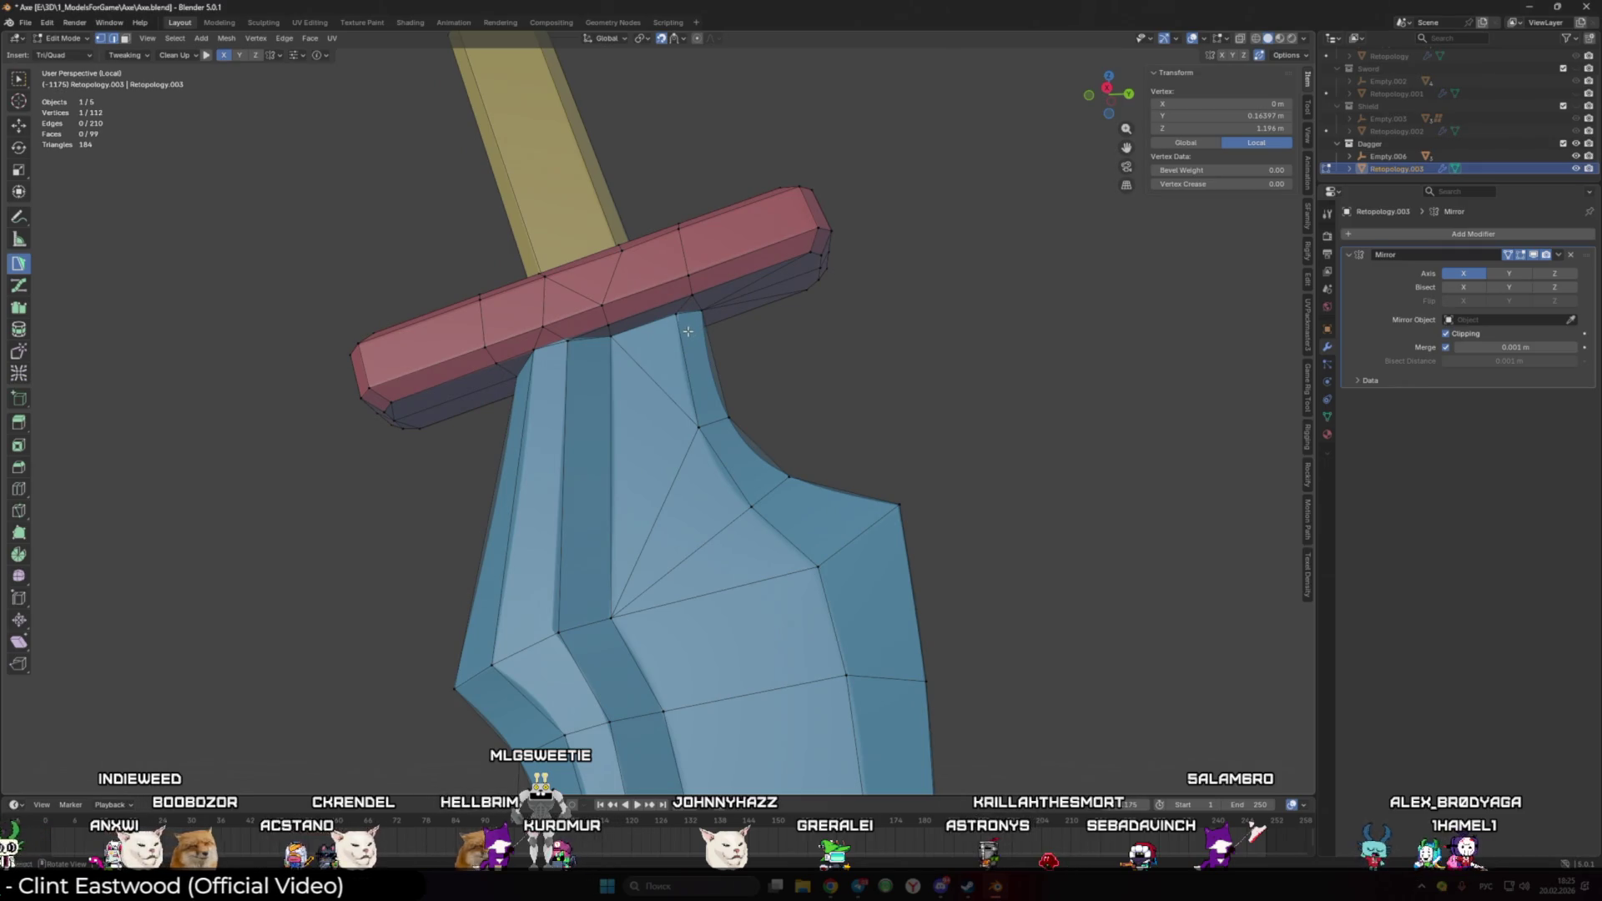
scroll(673, 347, "down", 3)
mouse_move(672, 347)
middle_mouse_down()
mouse_move(784, 488)
mouse_move(715, 385)
middle_mouse_up()
scroll(739, 414, "up", 3)
scroll(715, 385, "up", 2)
scroll(716, 385, "up", 1)
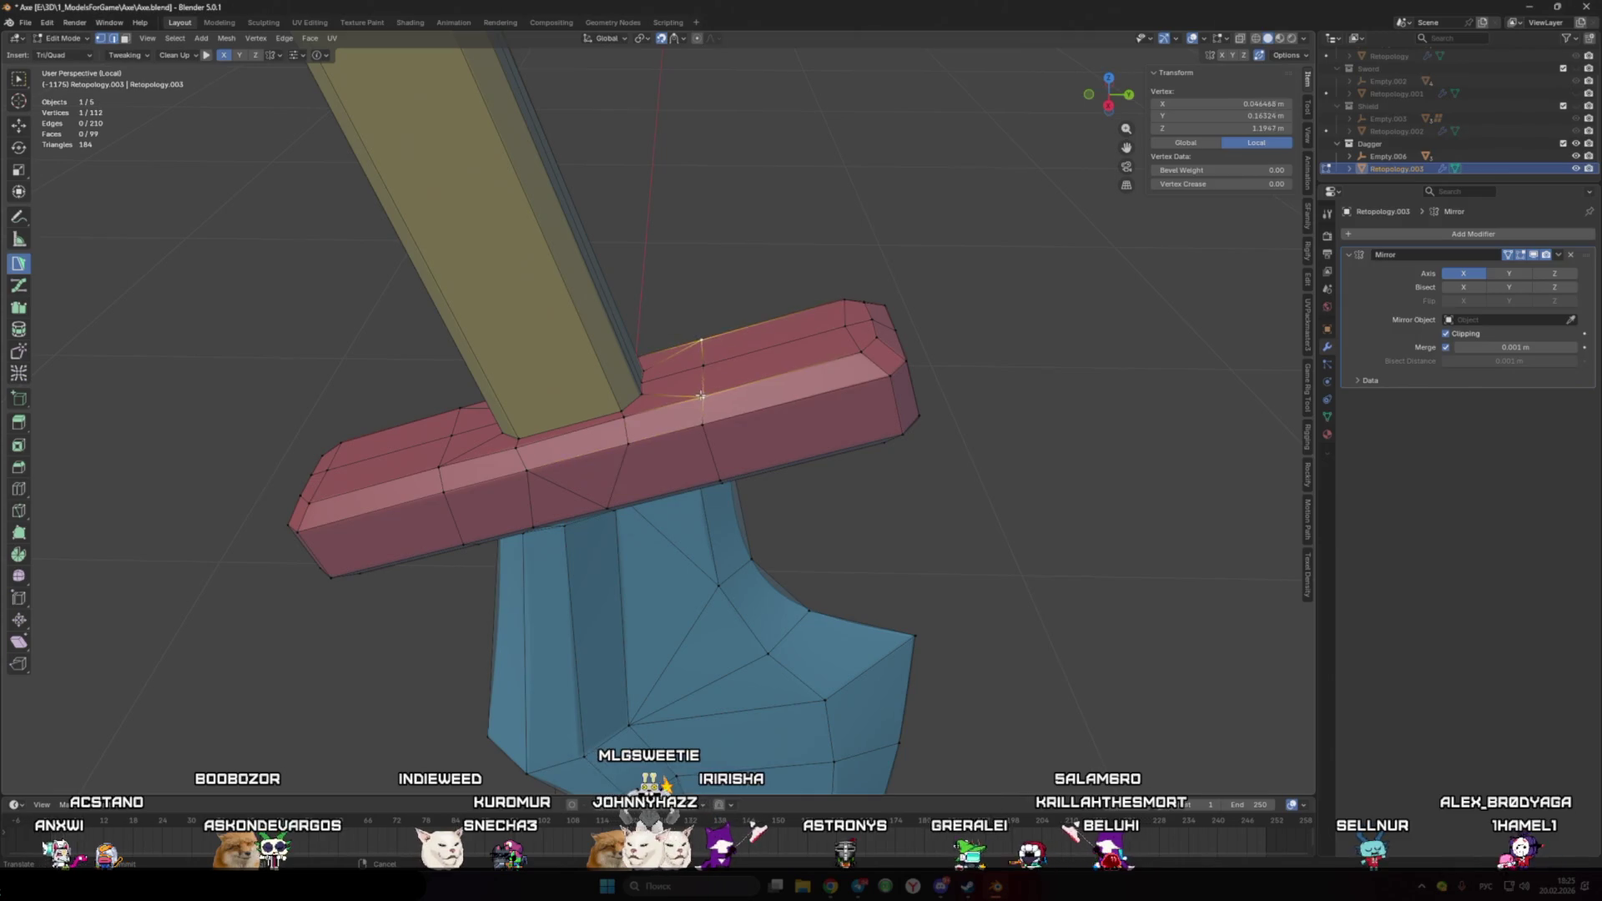
key("g")
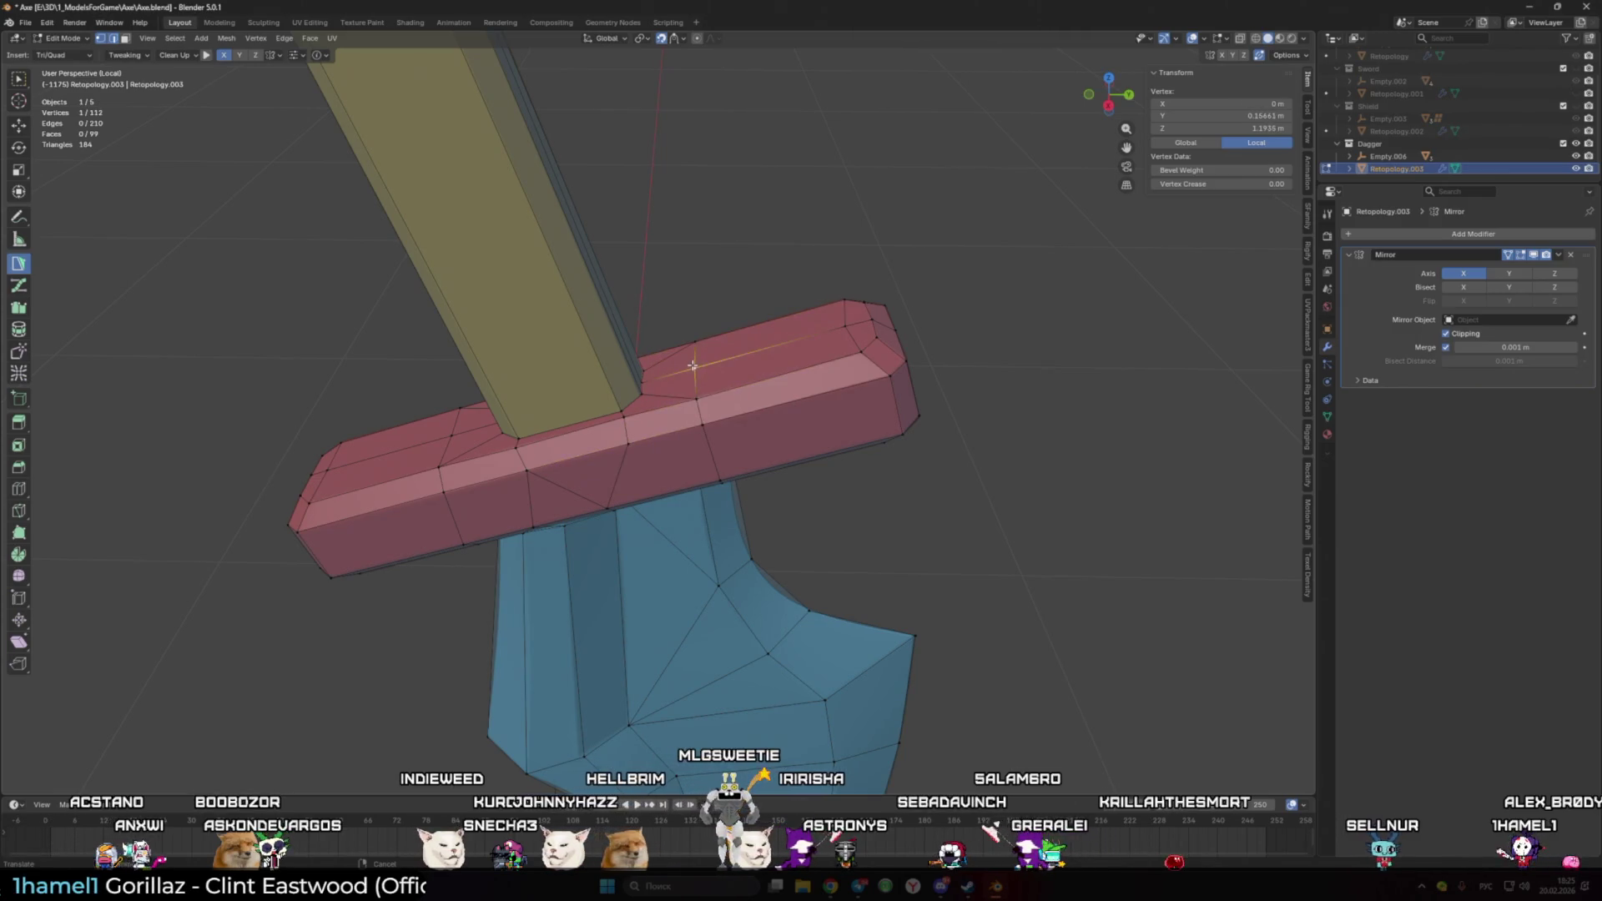
scroll(693, 365, "down", 4)
- Cut the crossguard's end face, adjust its corner vertex, and review the whole dagger
mouse_move(693, 364)
middle_mouse_down()
mouse_move(781, 399)
mouse_move(695, 375)
middle_mouse_up()
scroll(782, 400, "up", 4)
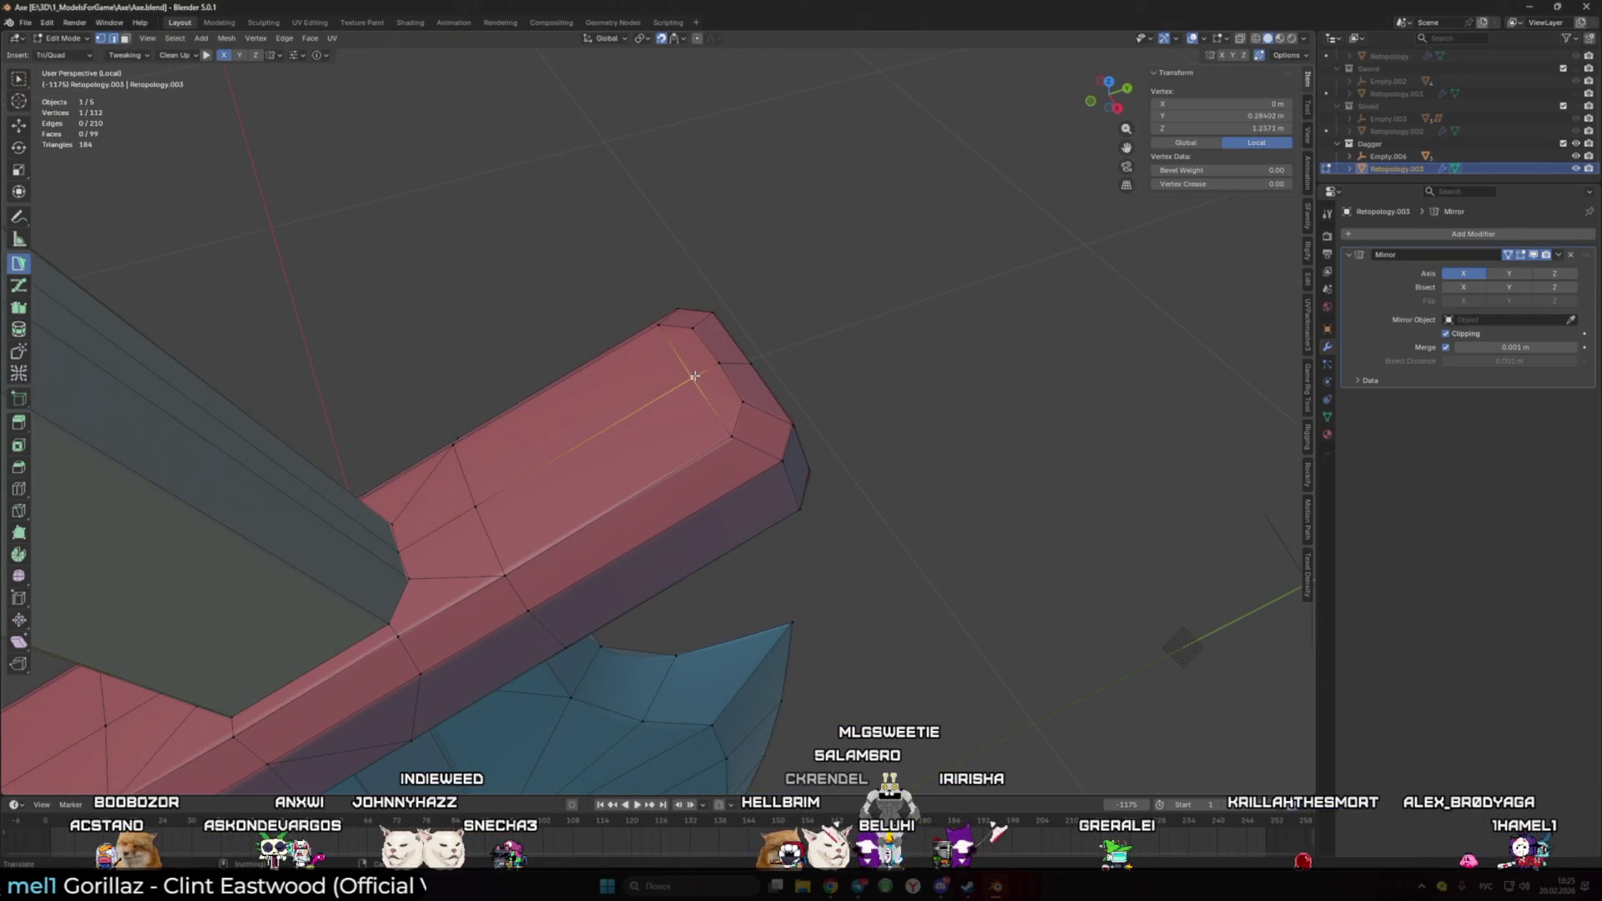
middle_click_drag(695, 376, 663, 422)
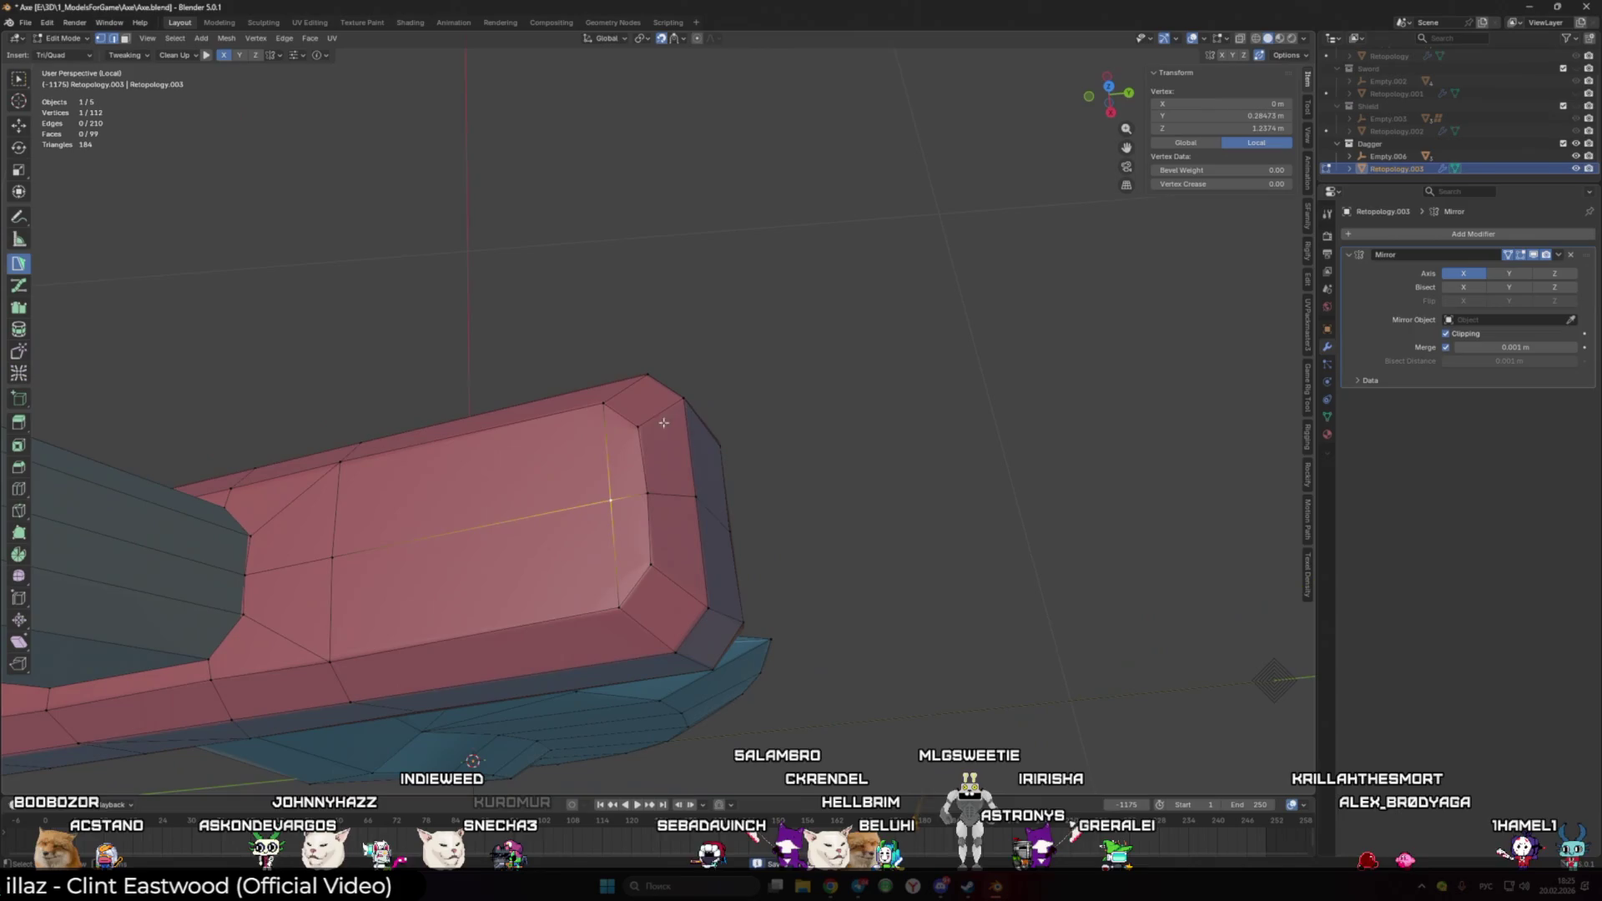
left_click(674, 569)
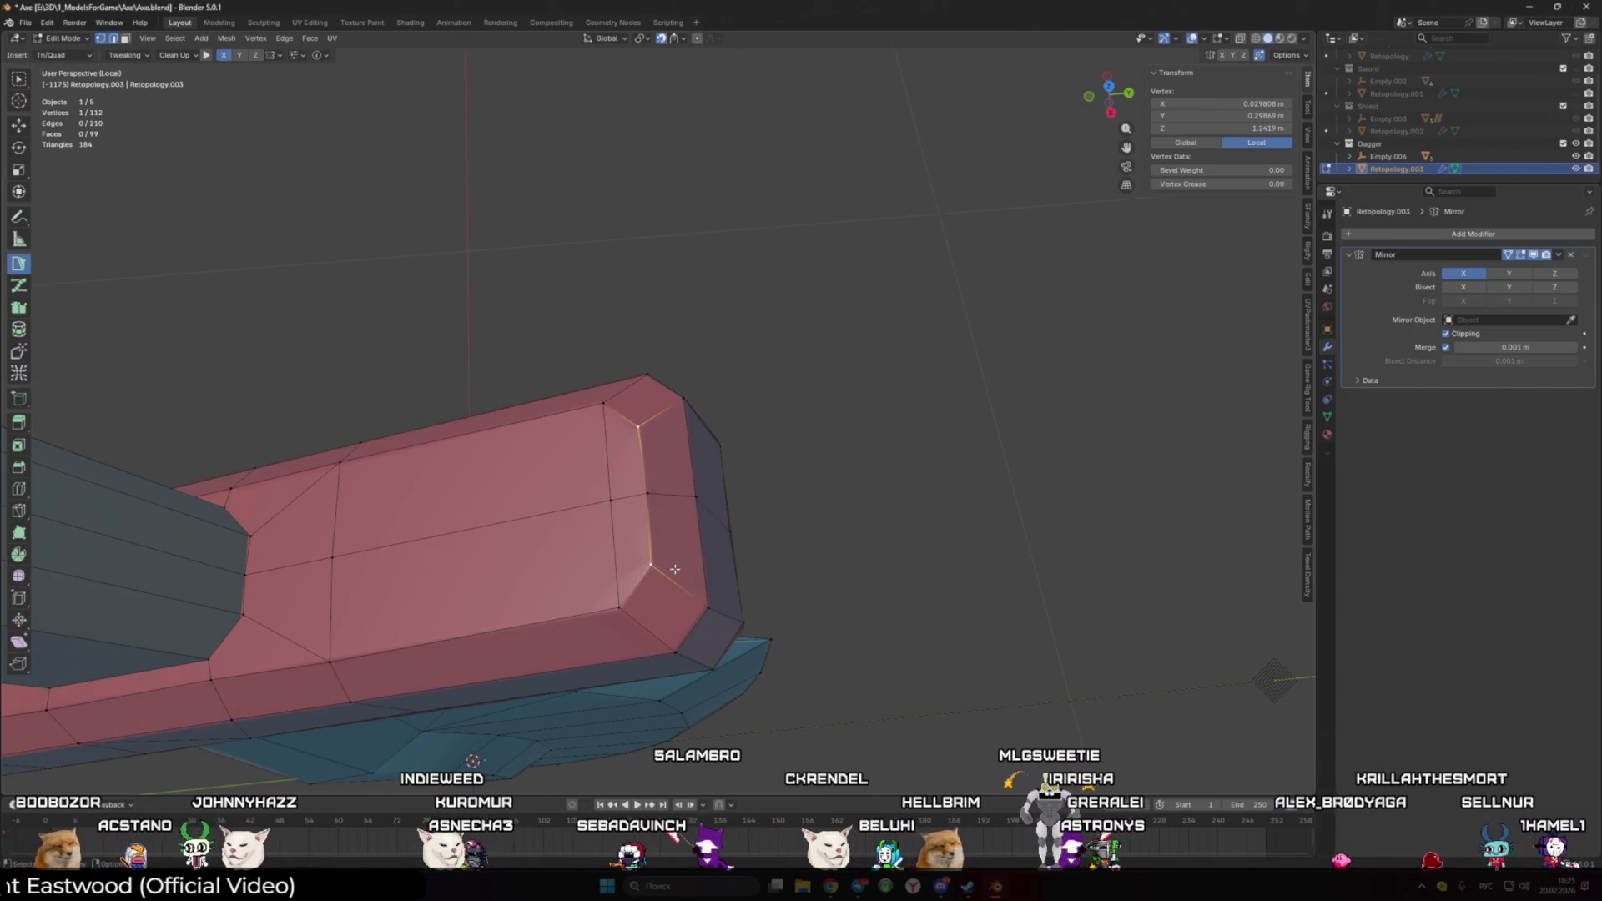
right_click(656, 538)
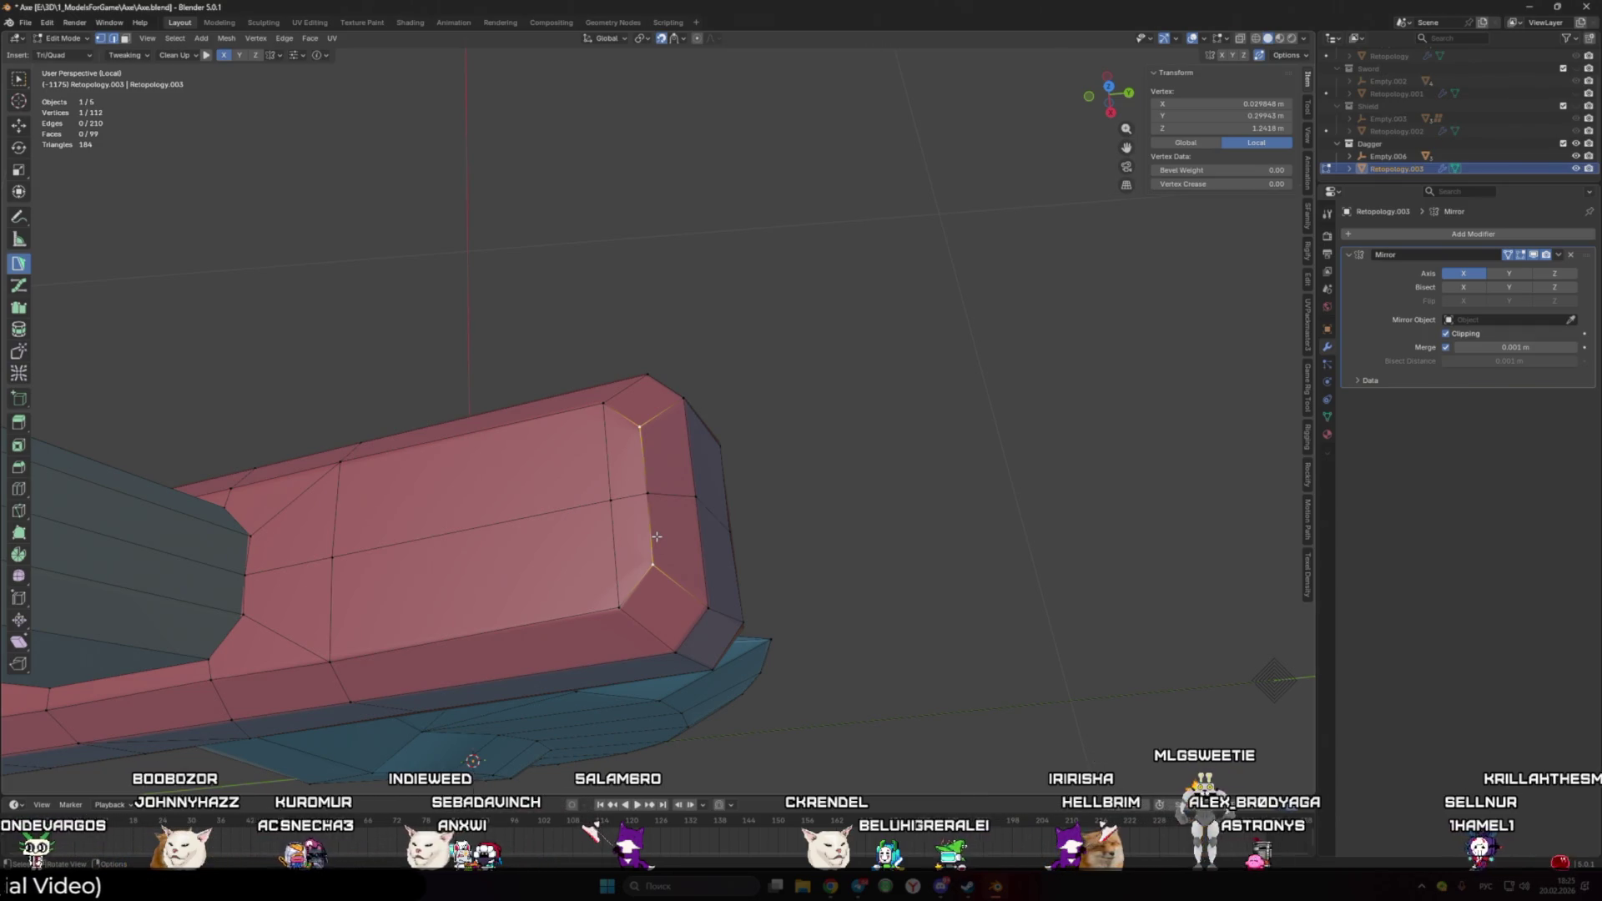
scroll(657, 539, "down", 6)
mouse_move(668, 454)
middle_mouse_down()
mouse_move(749, 370)
mouse_move(780, 368)
mouse_move(681, 390)
mouse_move(669, 465)
mouse_move(934, 432)
mouse_move(533, 449)
mouse_move(529, 422)
mouse_move(573, 447)
middle_mouse_up()
scroll(681, 389, "down", 3)
scroll(668, 466, "up", 3)
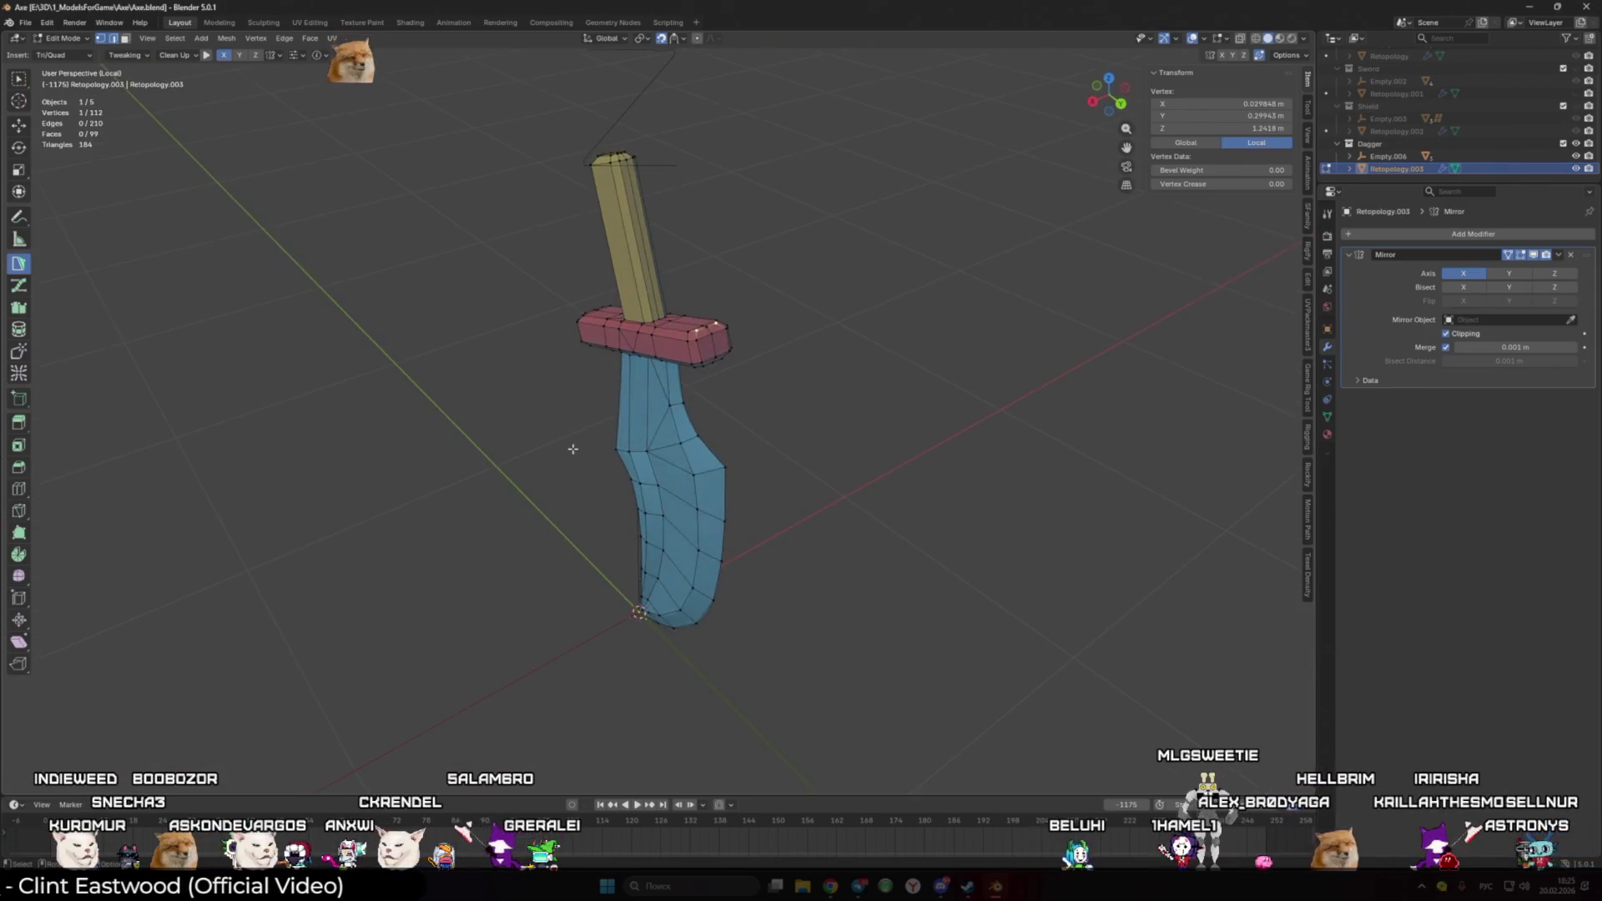
- Return to object mode, check the dagger's material, and isolate the mesh in the UV Editing workspace
key("Tab")
left_click(1328, 416)
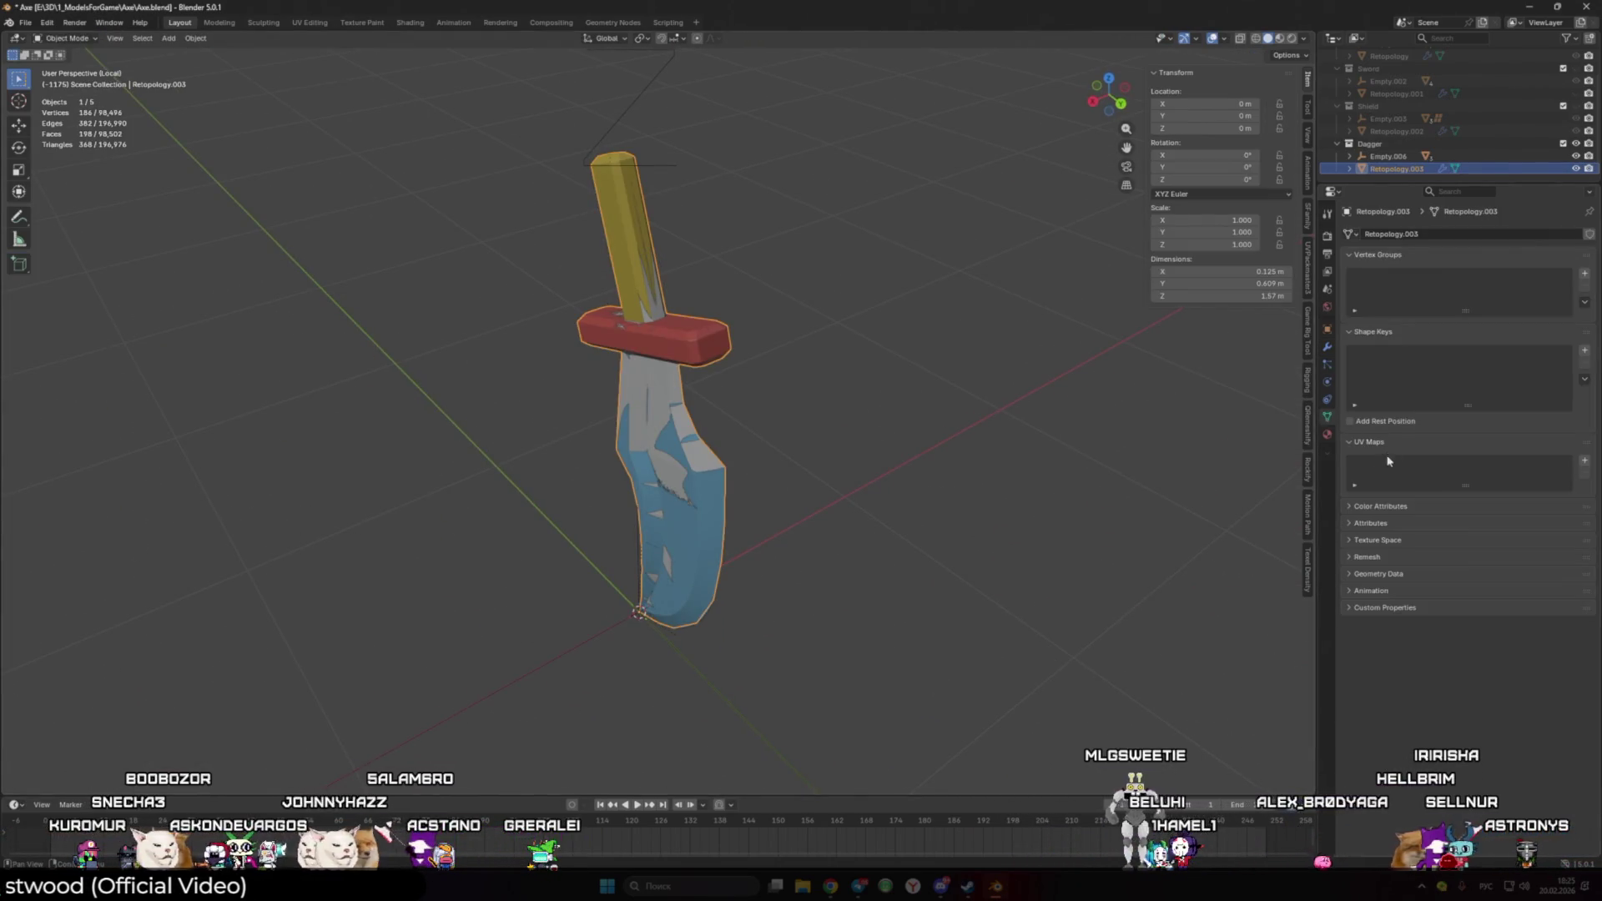
left_click(1328, 436)
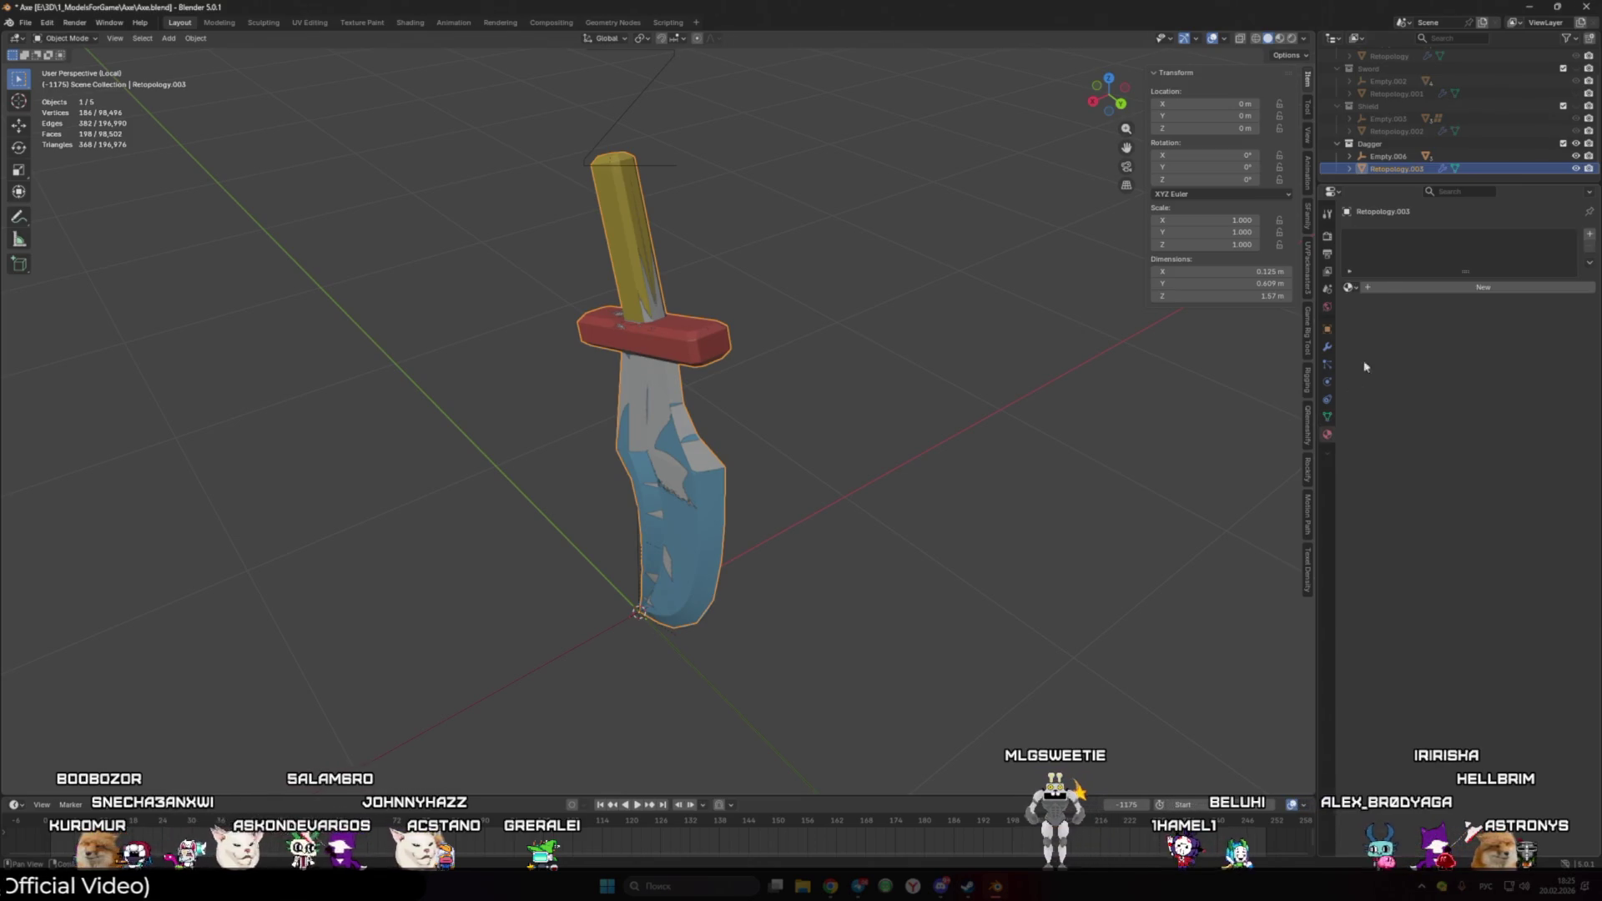
key("KP_Divide")
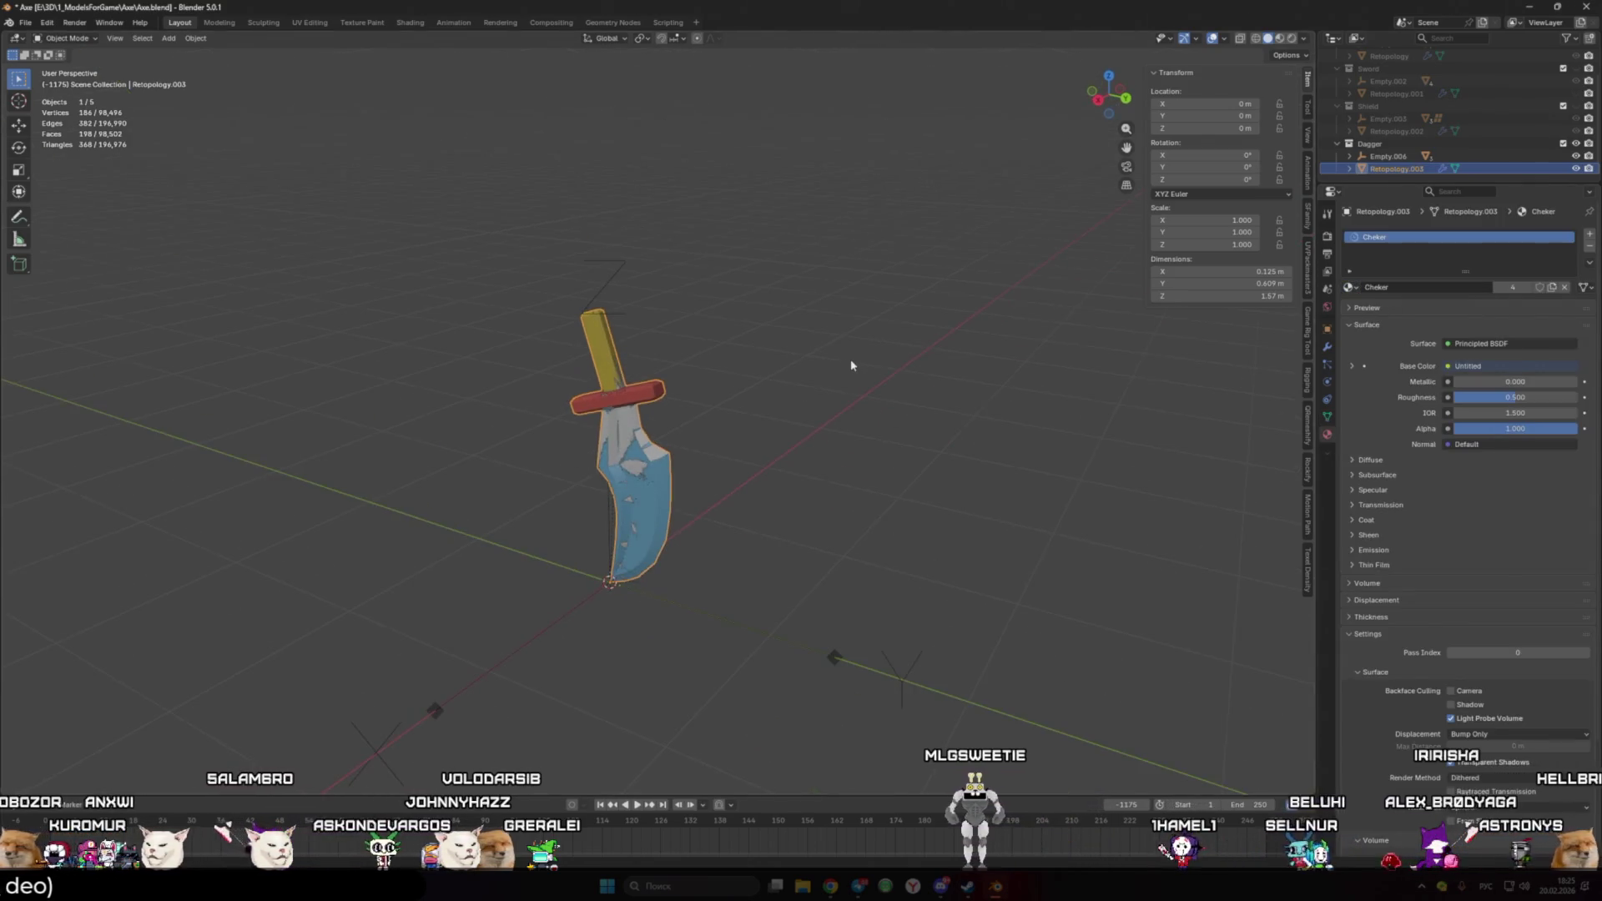
key("KP_Divide")
left_click(331, 23)
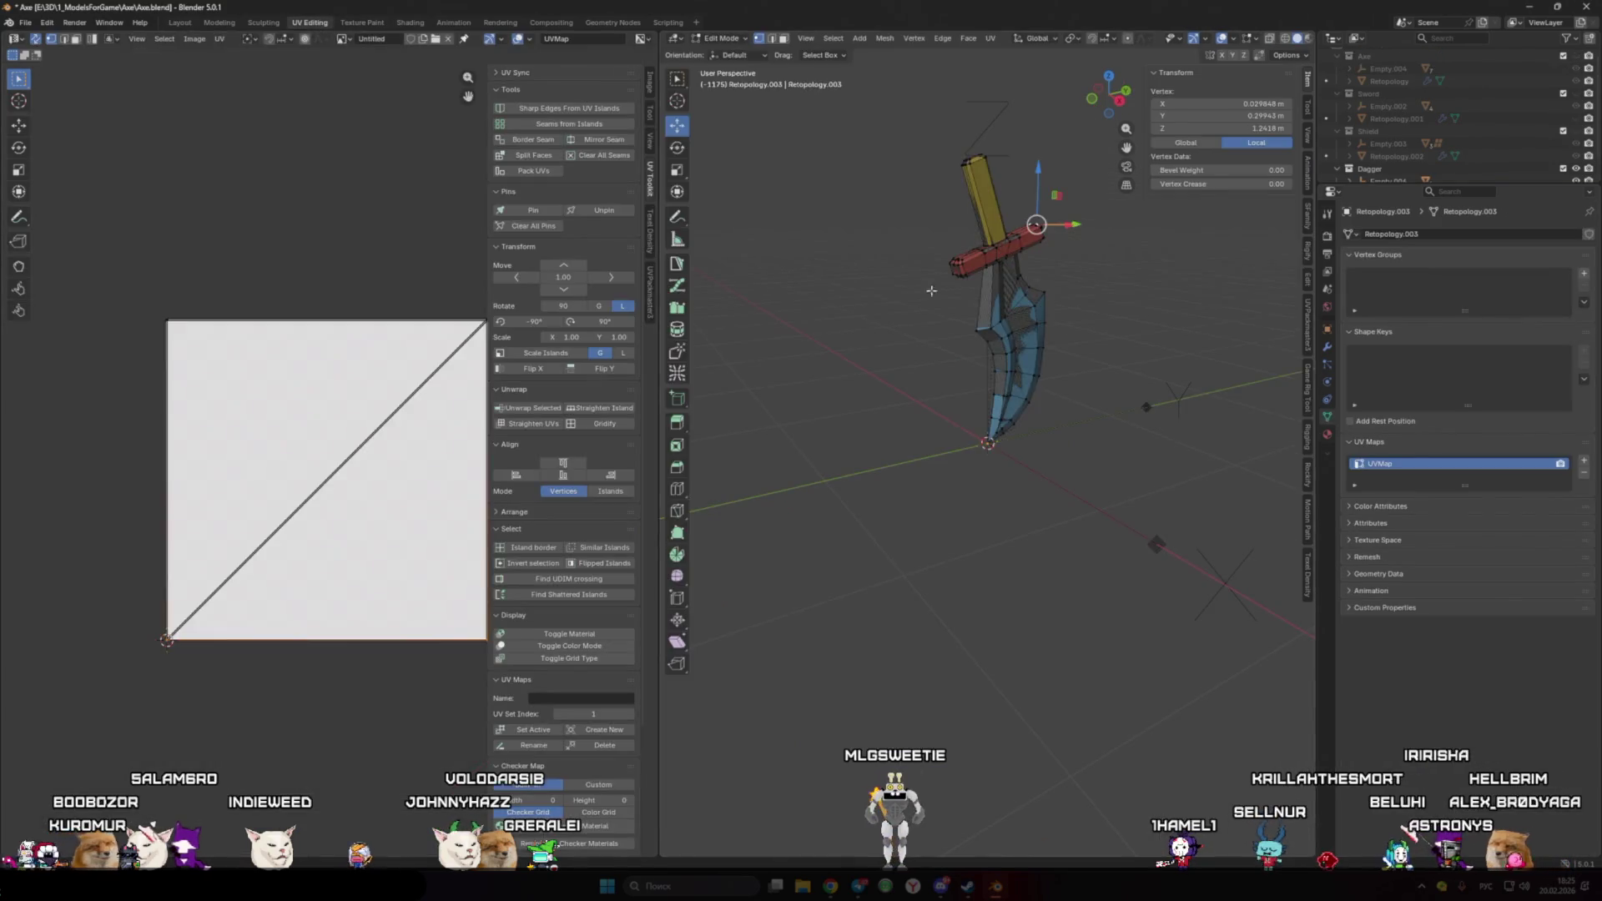
key("KP_Divide")
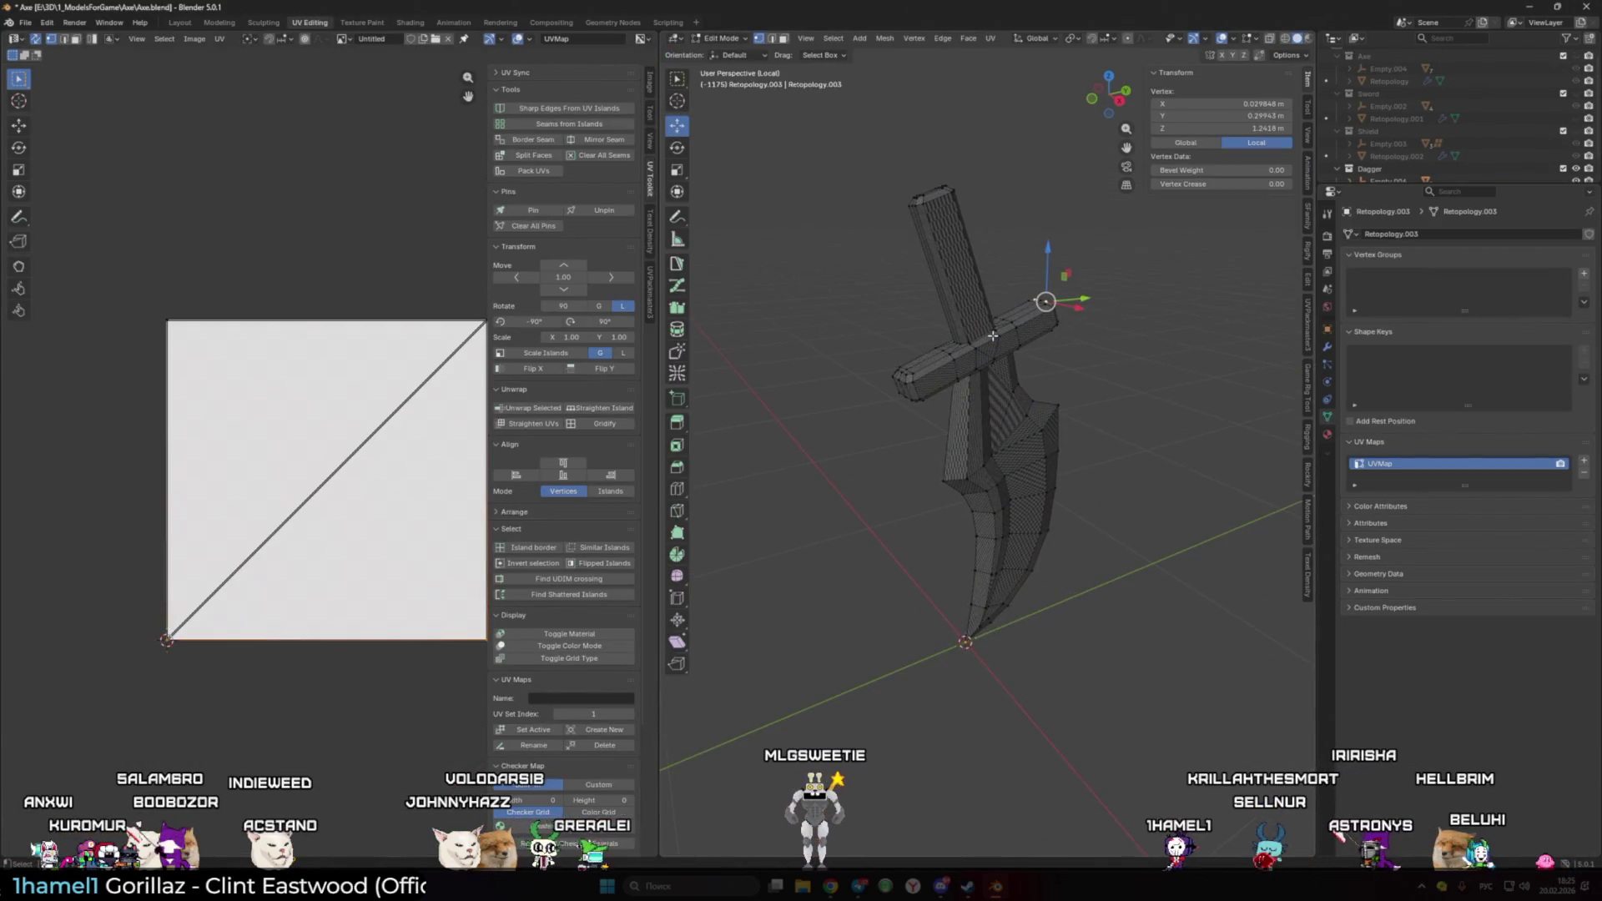
- Unwrap the whole dagger mesh into a first UV layout and inspect the checker map
key("a")
key("alt+a")
key("a")
key("u")
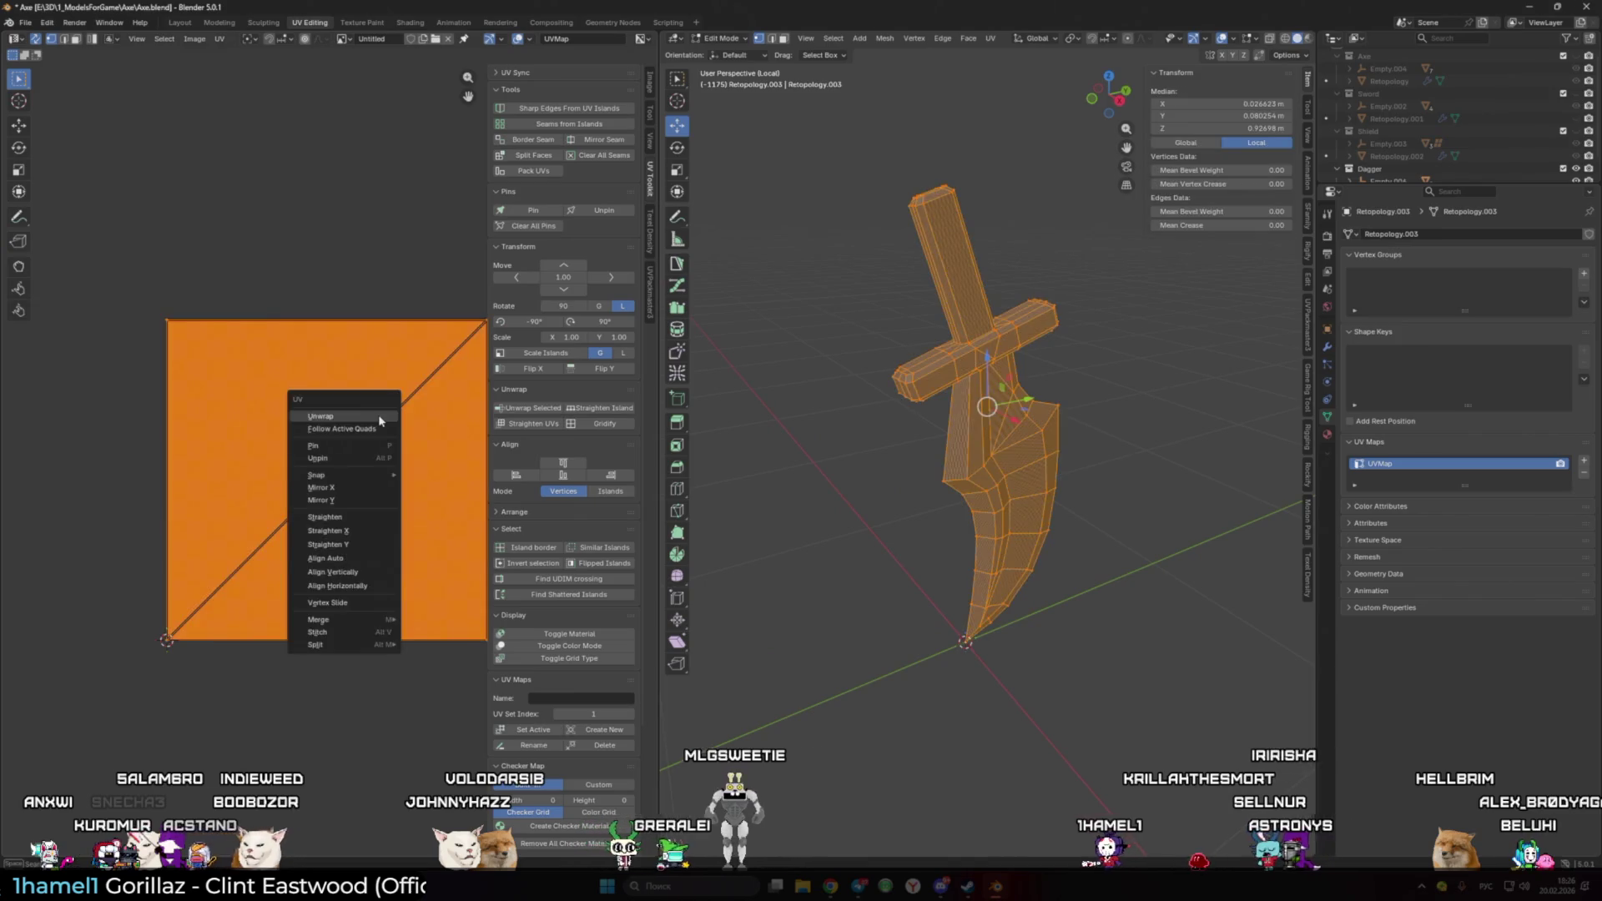
left_click(380, 420)
key("alt+a")
mouse_move(976, 476)
middle_mouse_down()
mouse_move(1082, 474)
mouse_move(1026, 376)
middle_mouse_up()
scroll(1081, 474, "up", 2)
scroll(1026, 375, "up", 3)
scroll(995, 214, "up", 3)
- Inspect vertices around the crossguard, then re-unwrap the whole mesh into new UV islands
left_click(994, 214)
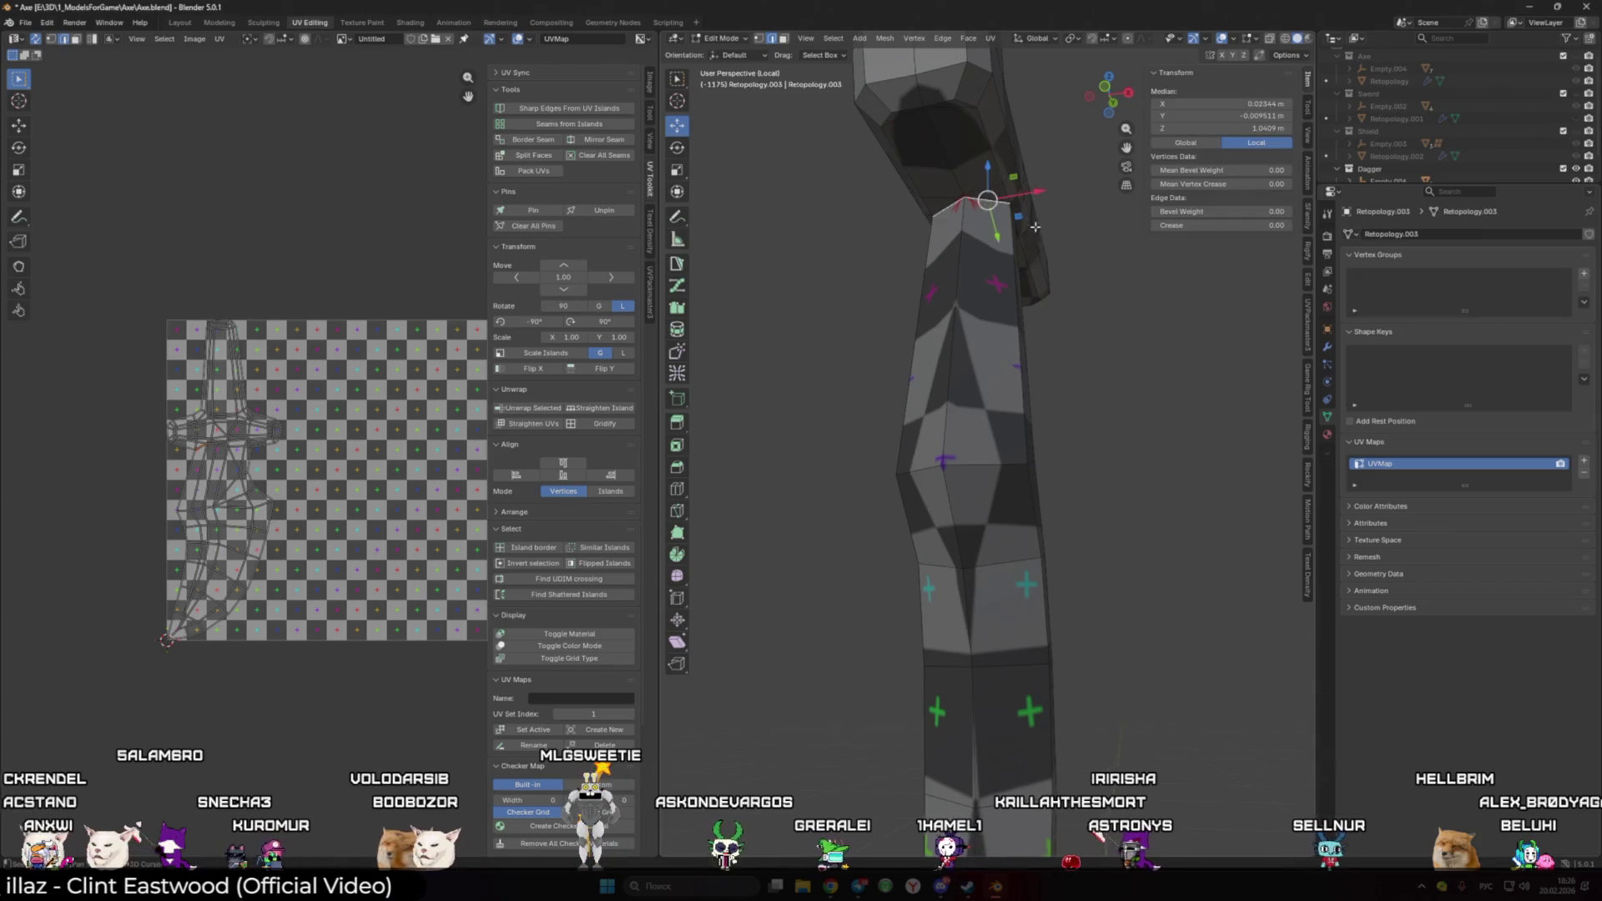
mouse_move(996, 215)
middle_mouse_down()
mouse_move(1013, 322)
mouse_move(1041, 298)
mouse_move(1039, 326)
middle_mouse_up()
left_click(1013, 322)
left_click(1082, 294)
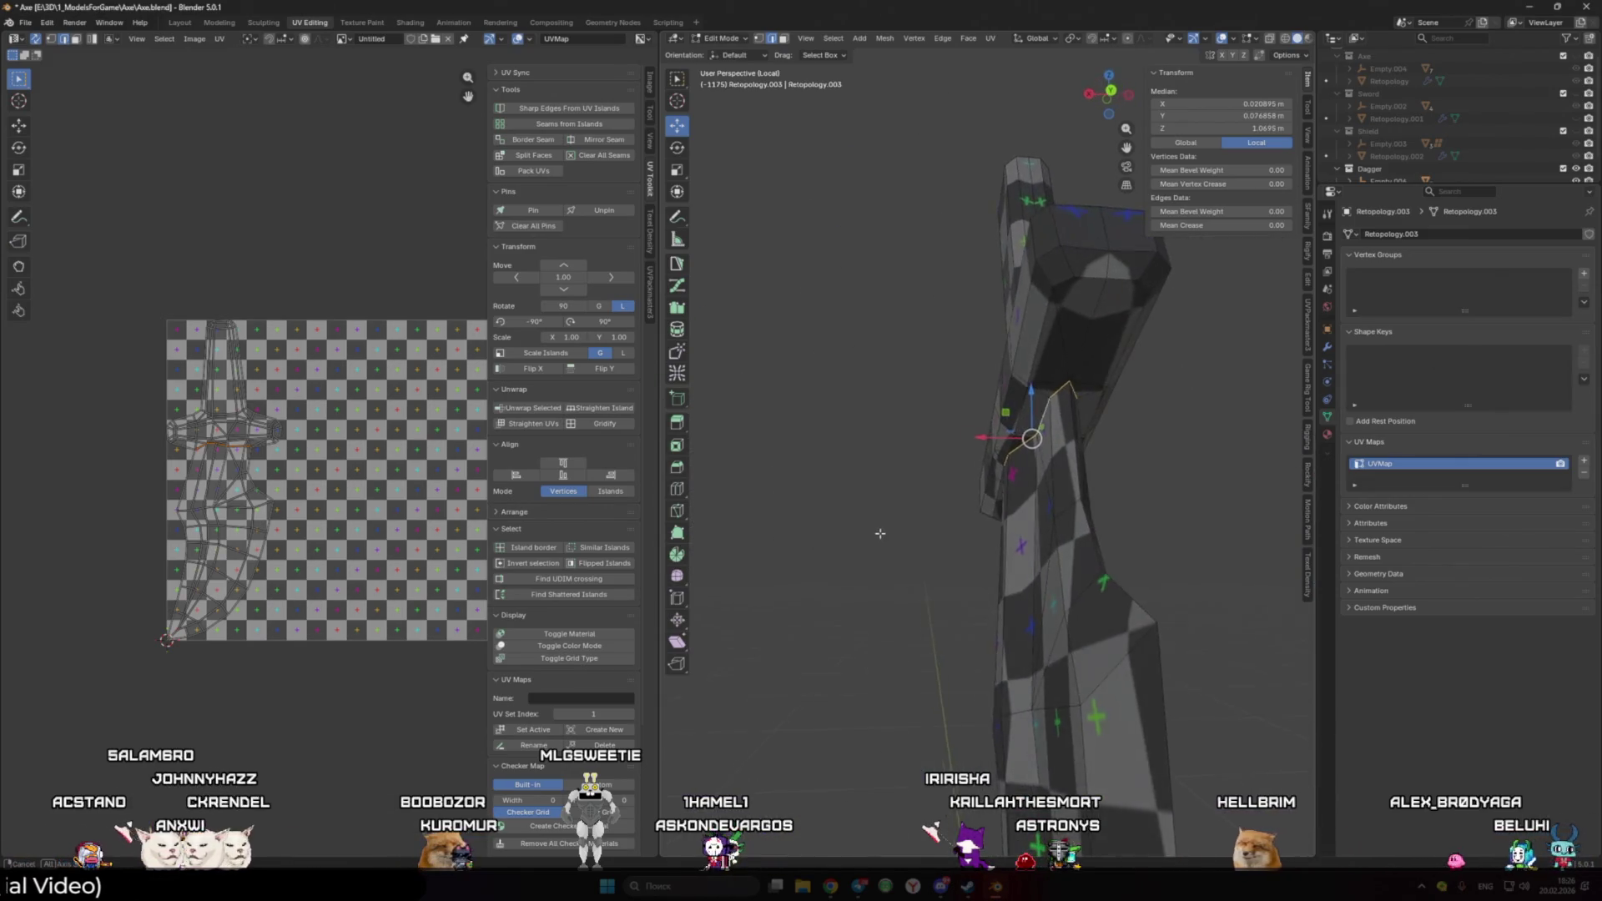
key("a")
key("u")
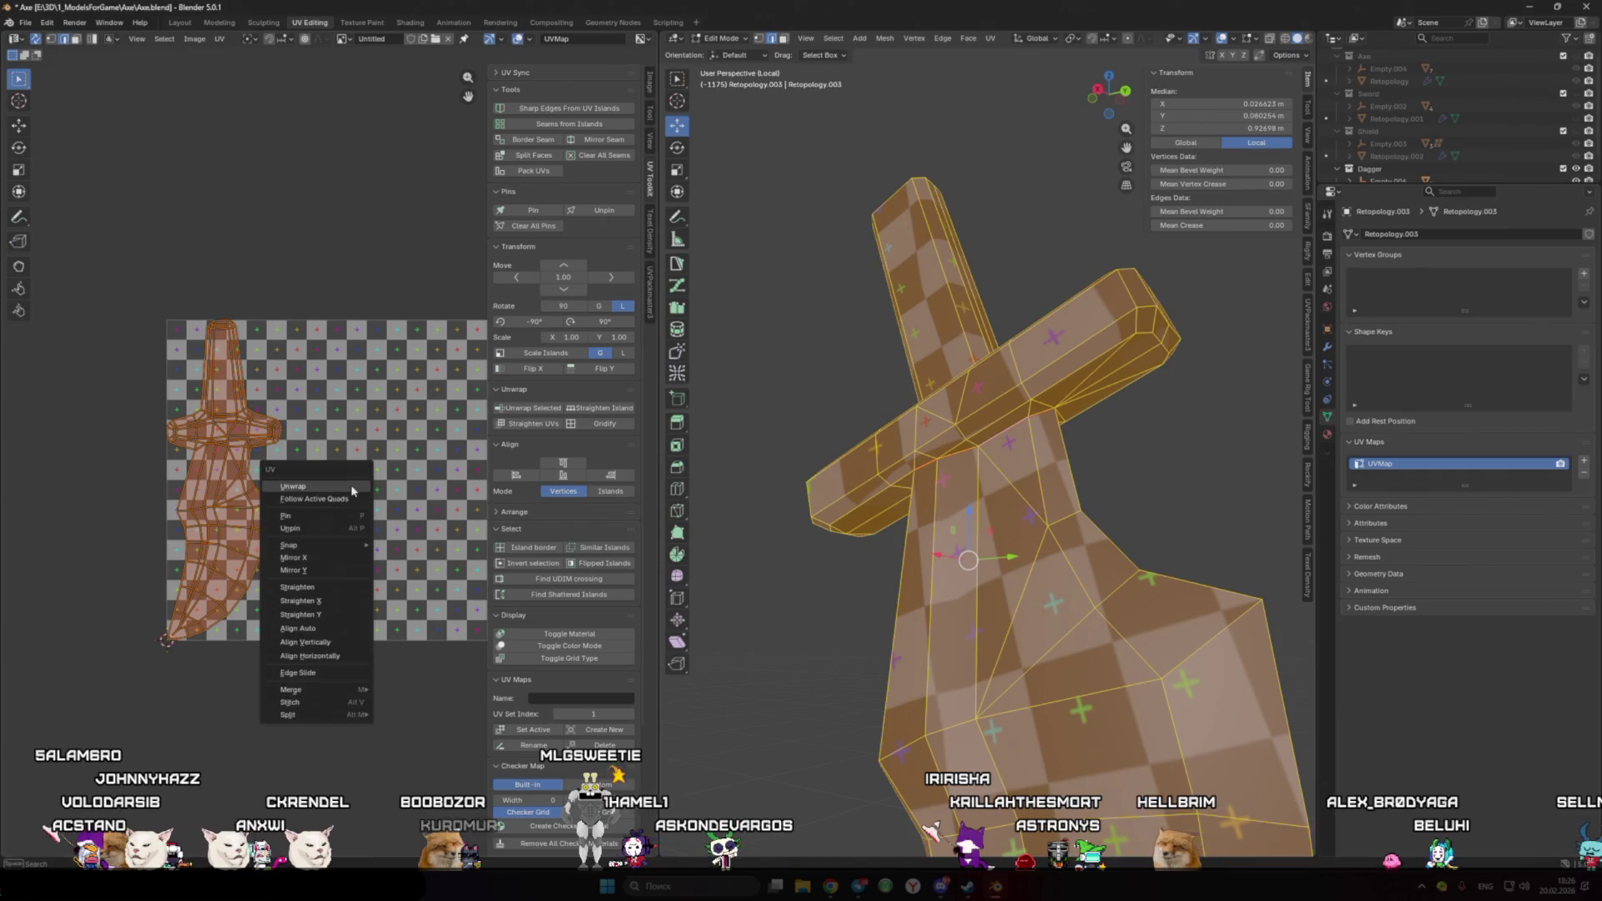
left_click(301, 486)
key("alt+a")
- Re-unwrap once more and review the checker islands on blade, guard and handle
mouse_move(766, 558)
middle_mouse_down()
mouse_move(1055, 493)
mouse_move(920, 407)
middle_mouse_up()
left_click(920, 406)
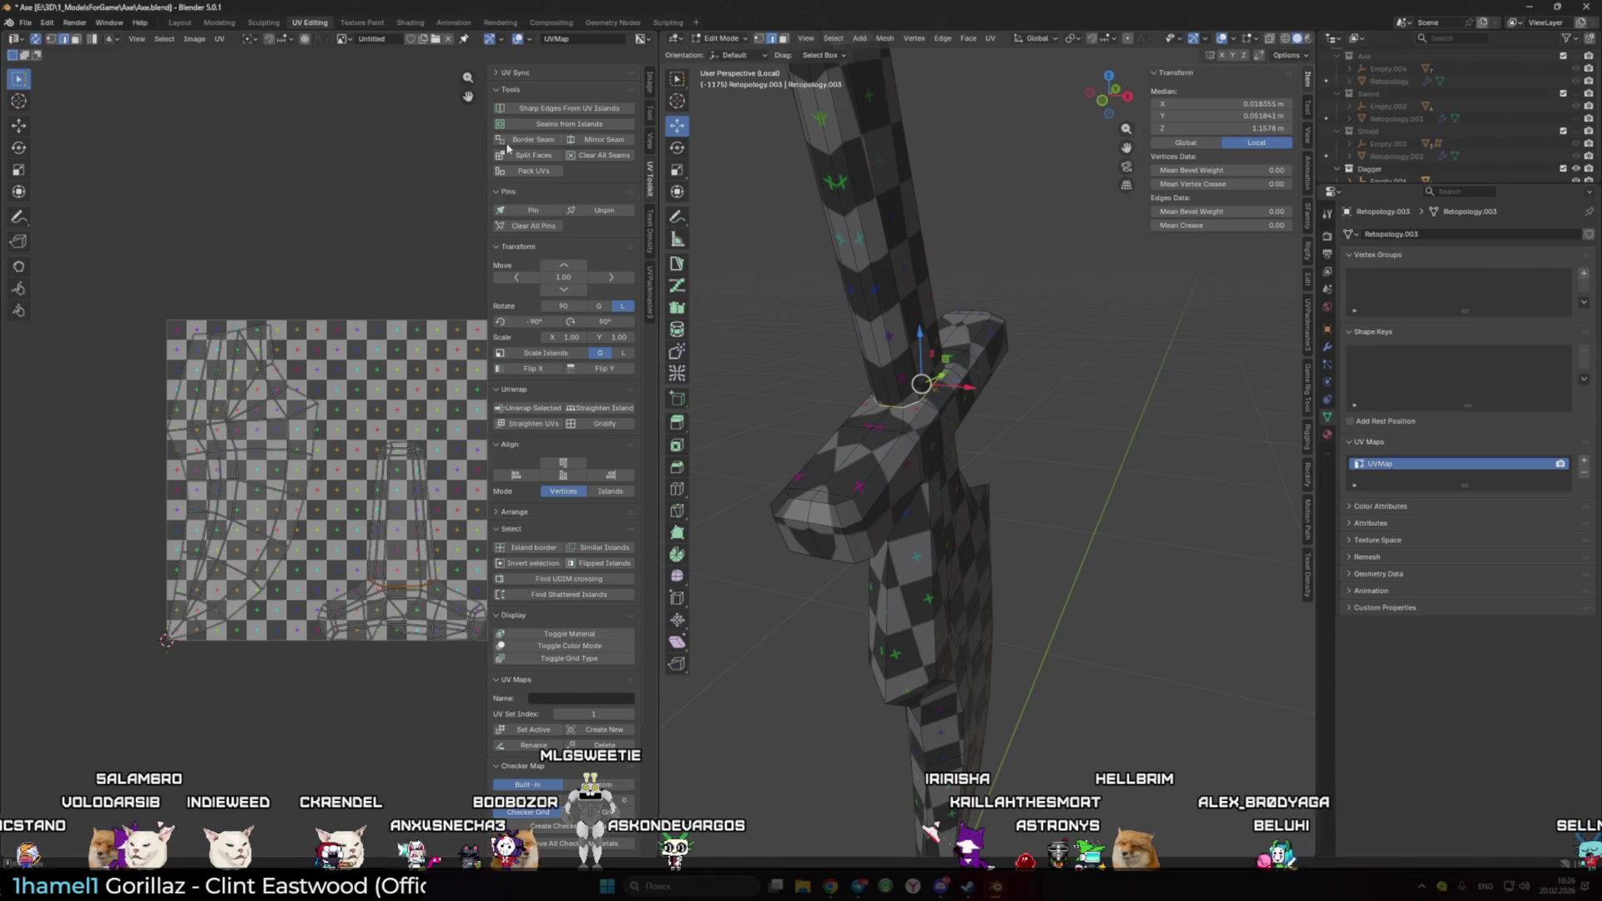
key("a")
key("u")
left_click(851, 379)
key("alt+a")
middle_click_drag(851, 379, 958, 474)
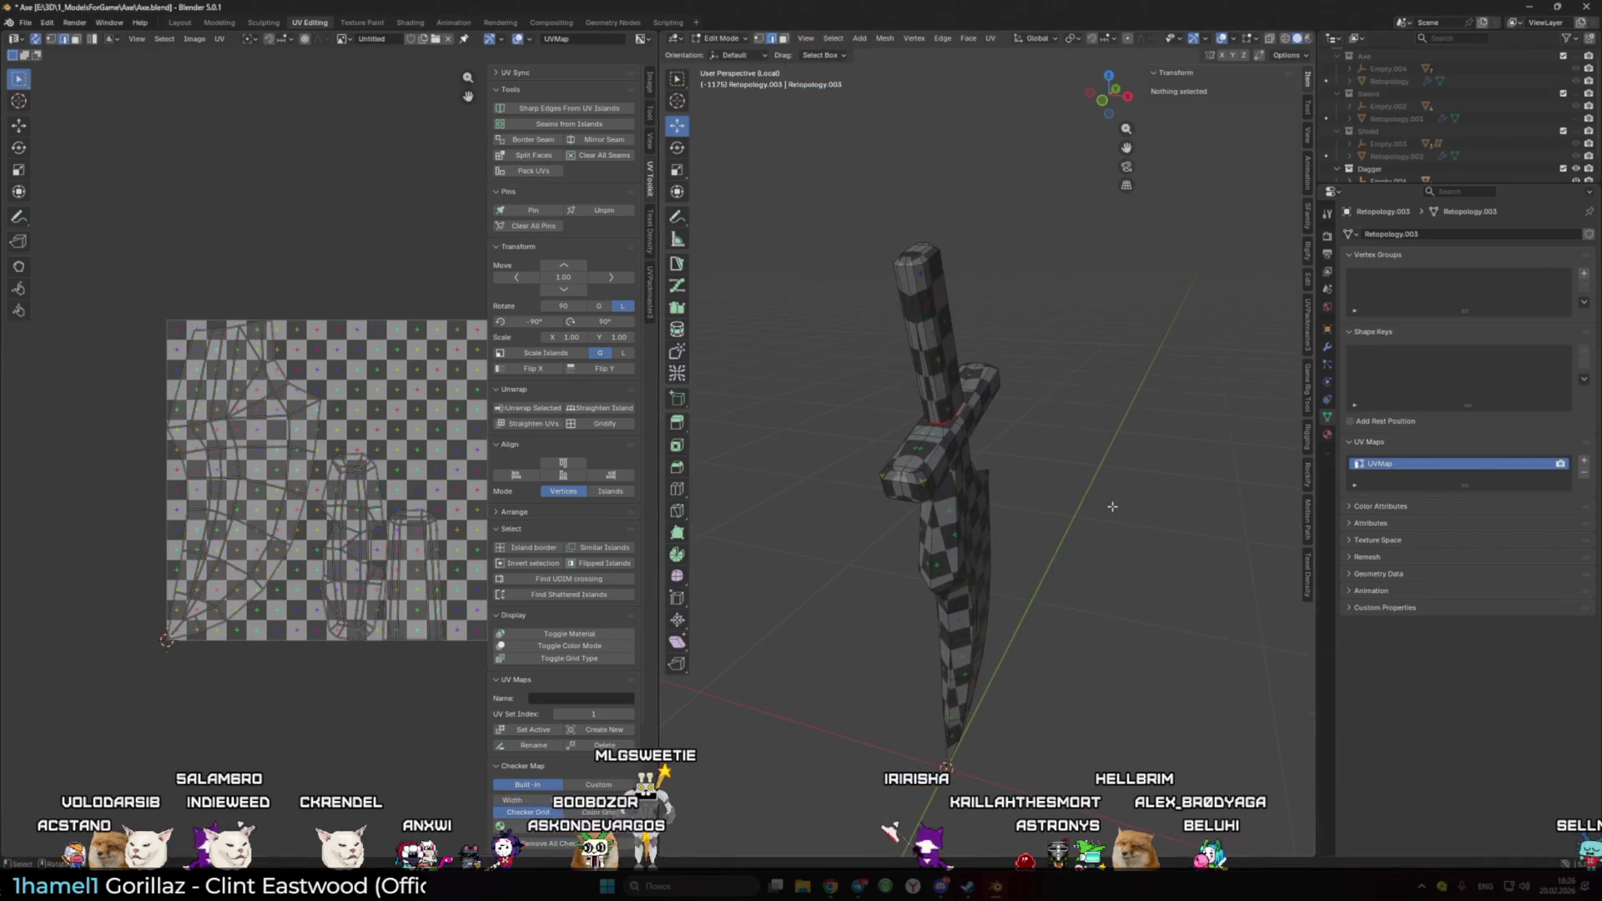
key("a")
key("alt+a")
scroll(957, 473, "down", 3)
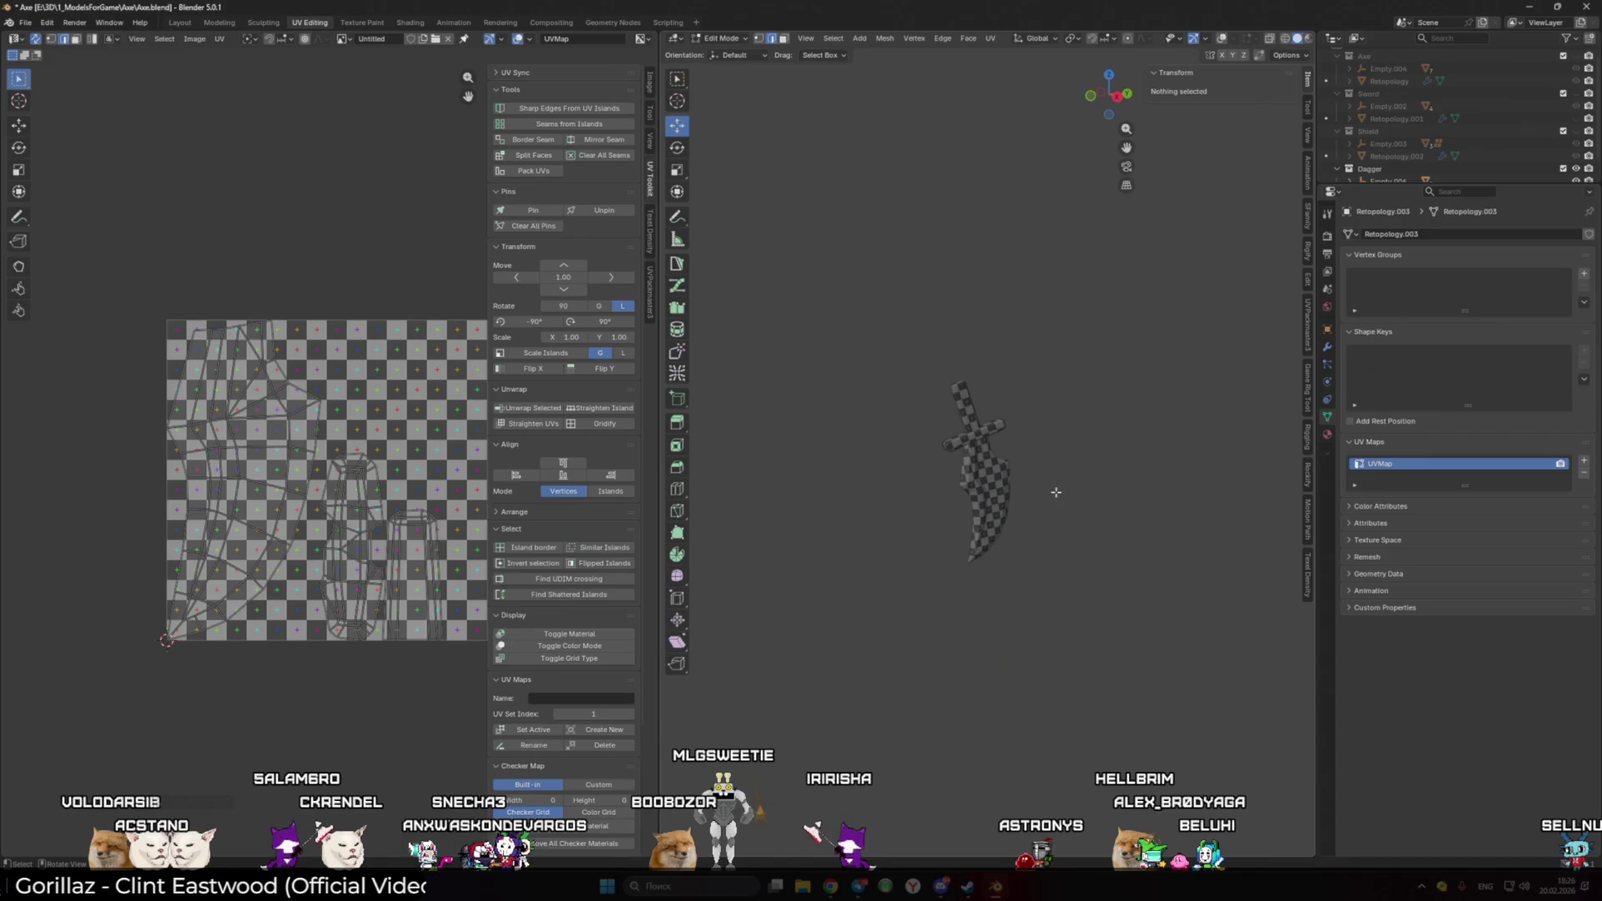
scroll(1002, 481, "down", 3)
- Switch back to Object Mode via the mode pie menu and frame the dagger in front view
middle_click_drag(1047, 488, 1087, 514)
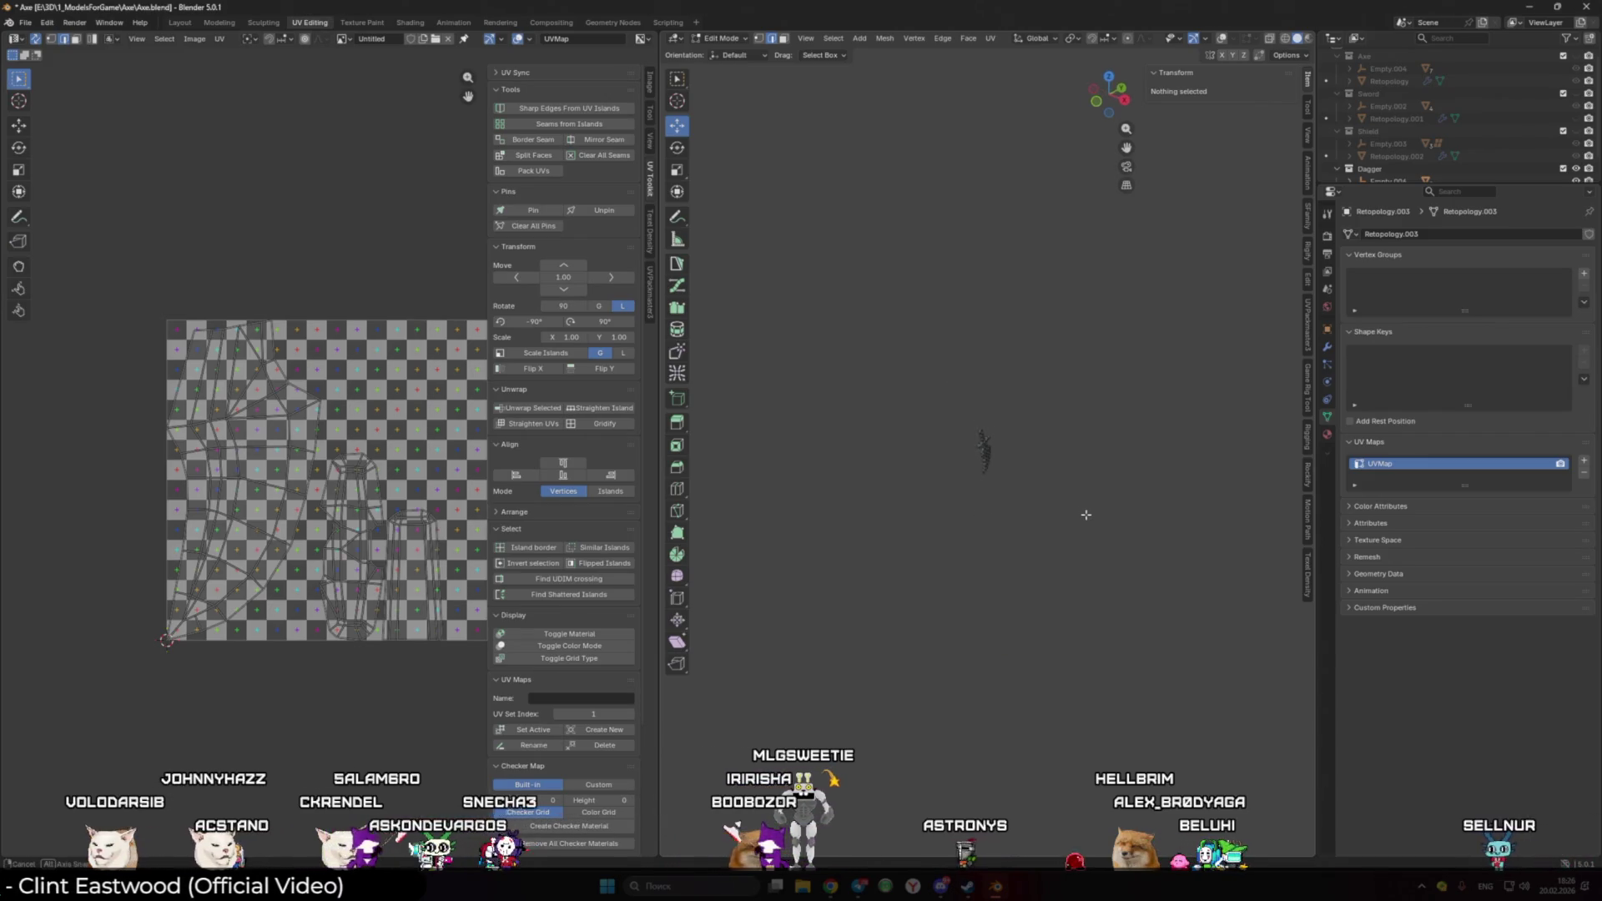
key("ctrl+Tab")
left_click(1065, 516)
key("KP_1")
key("KP_Decimal")
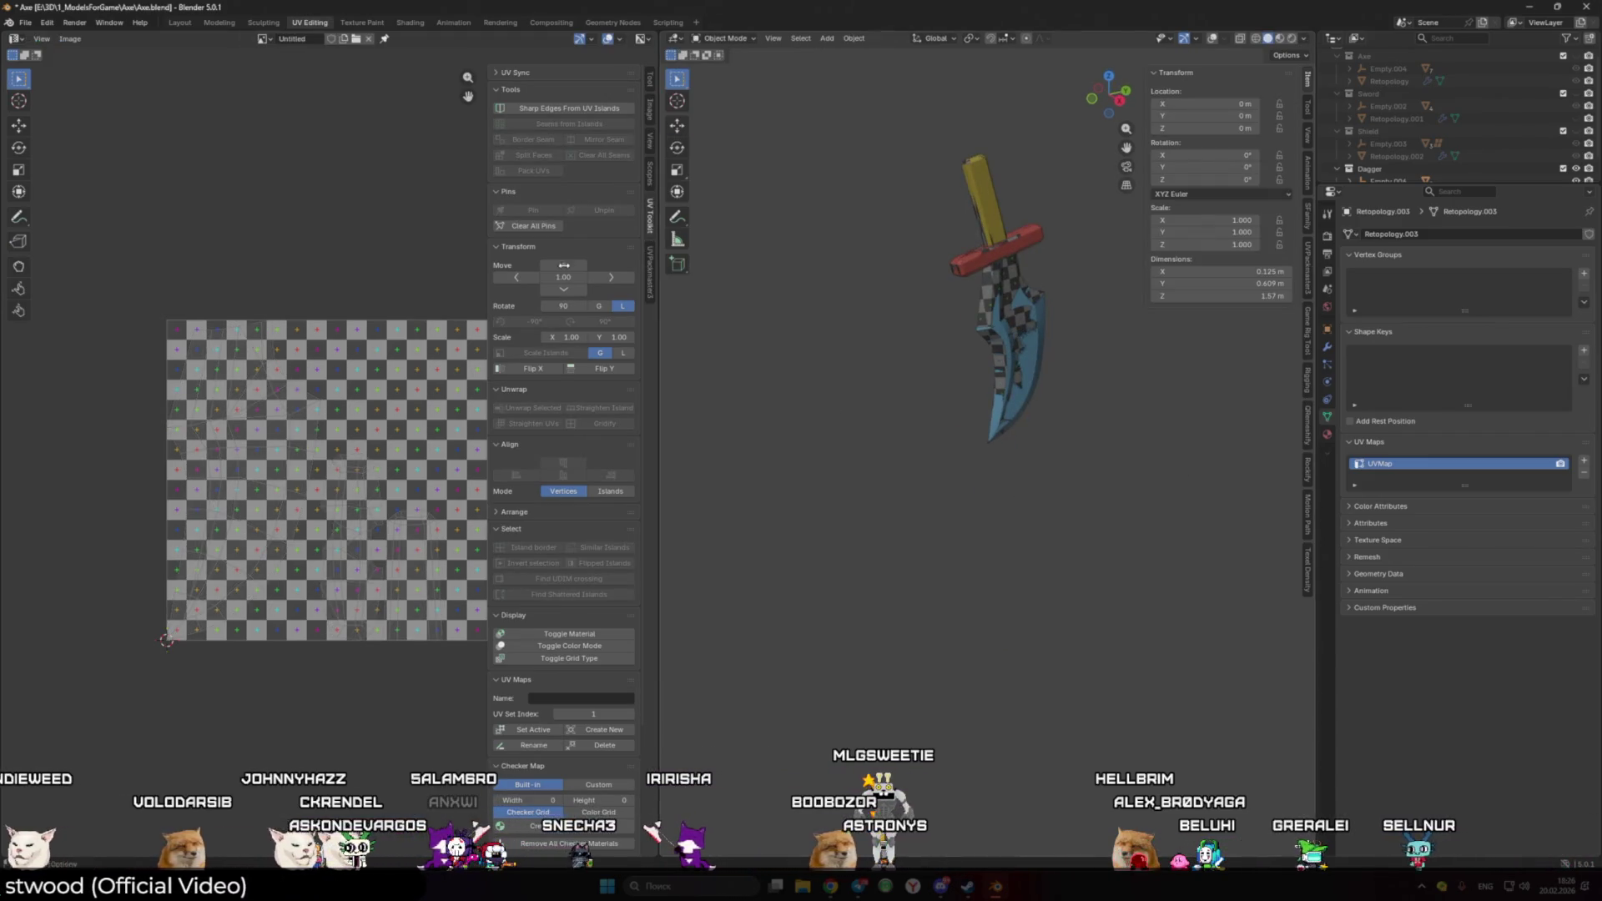
- In the Layout workspace, rename Retopology.003 in the Outliner to Dagger_LP
left_click(179, 22)
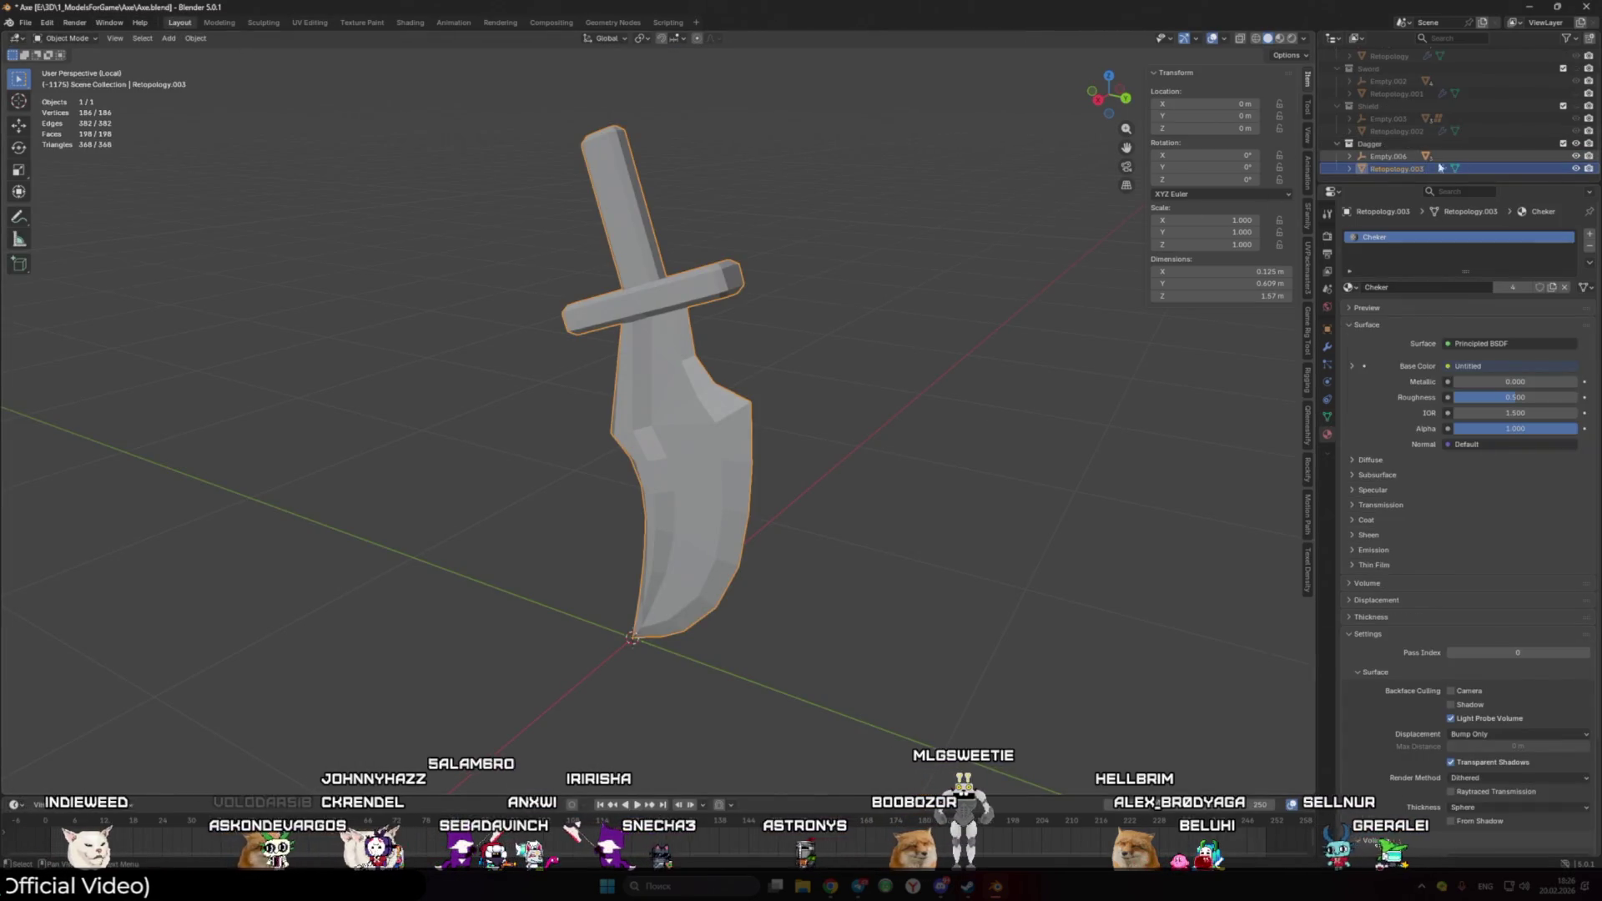
left_click(1410, 171)
double_click(1397, 168)
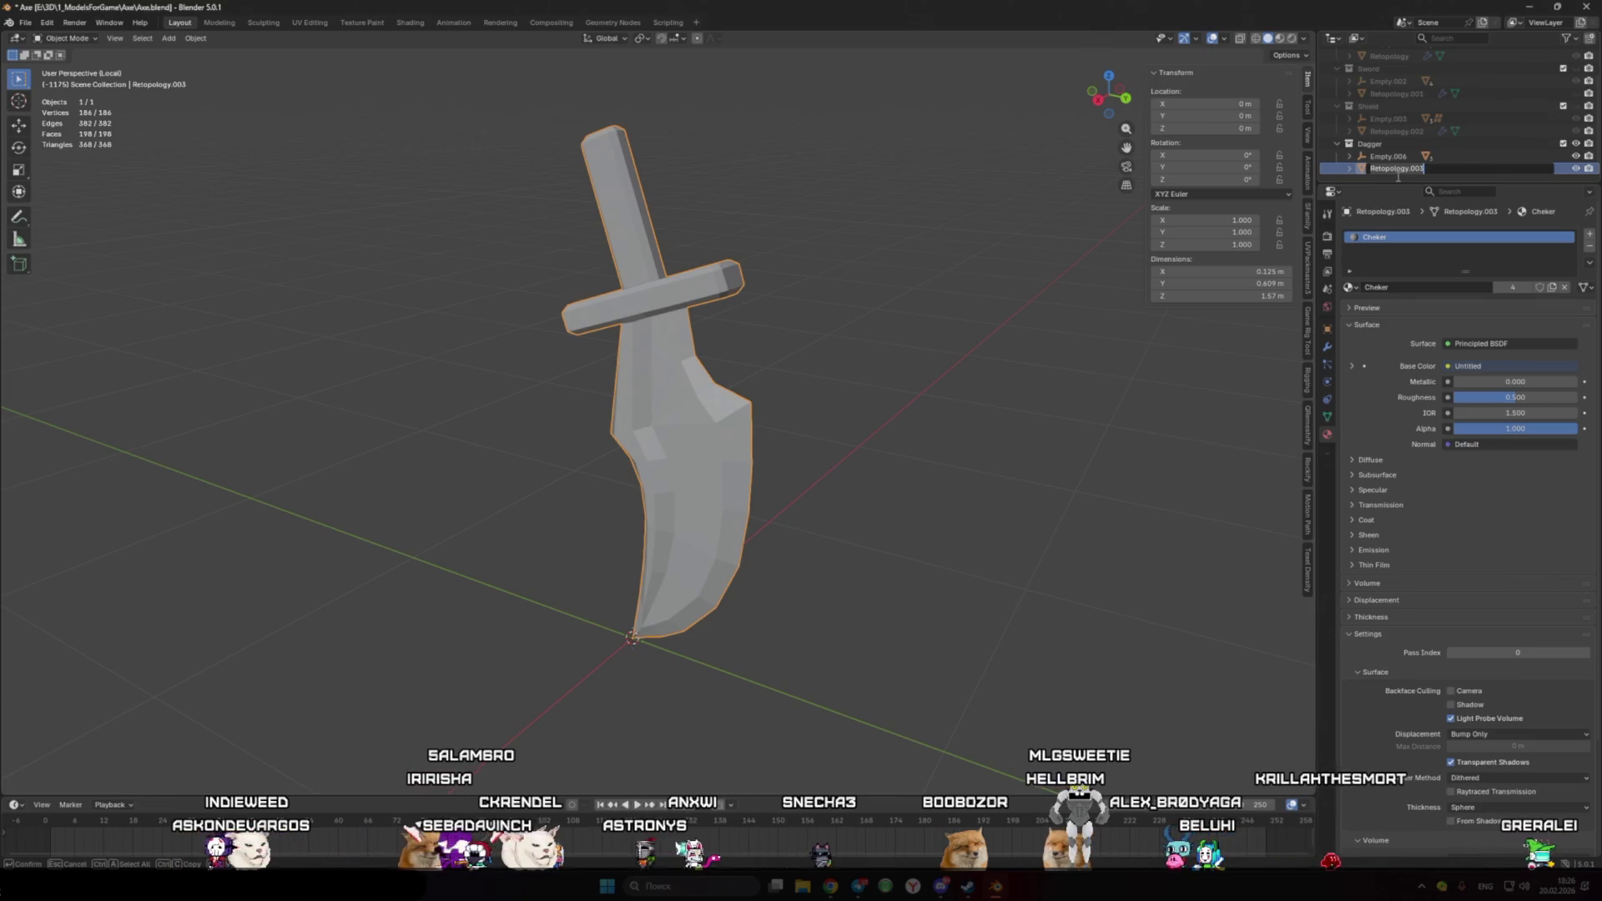
type("Dagger_LP")
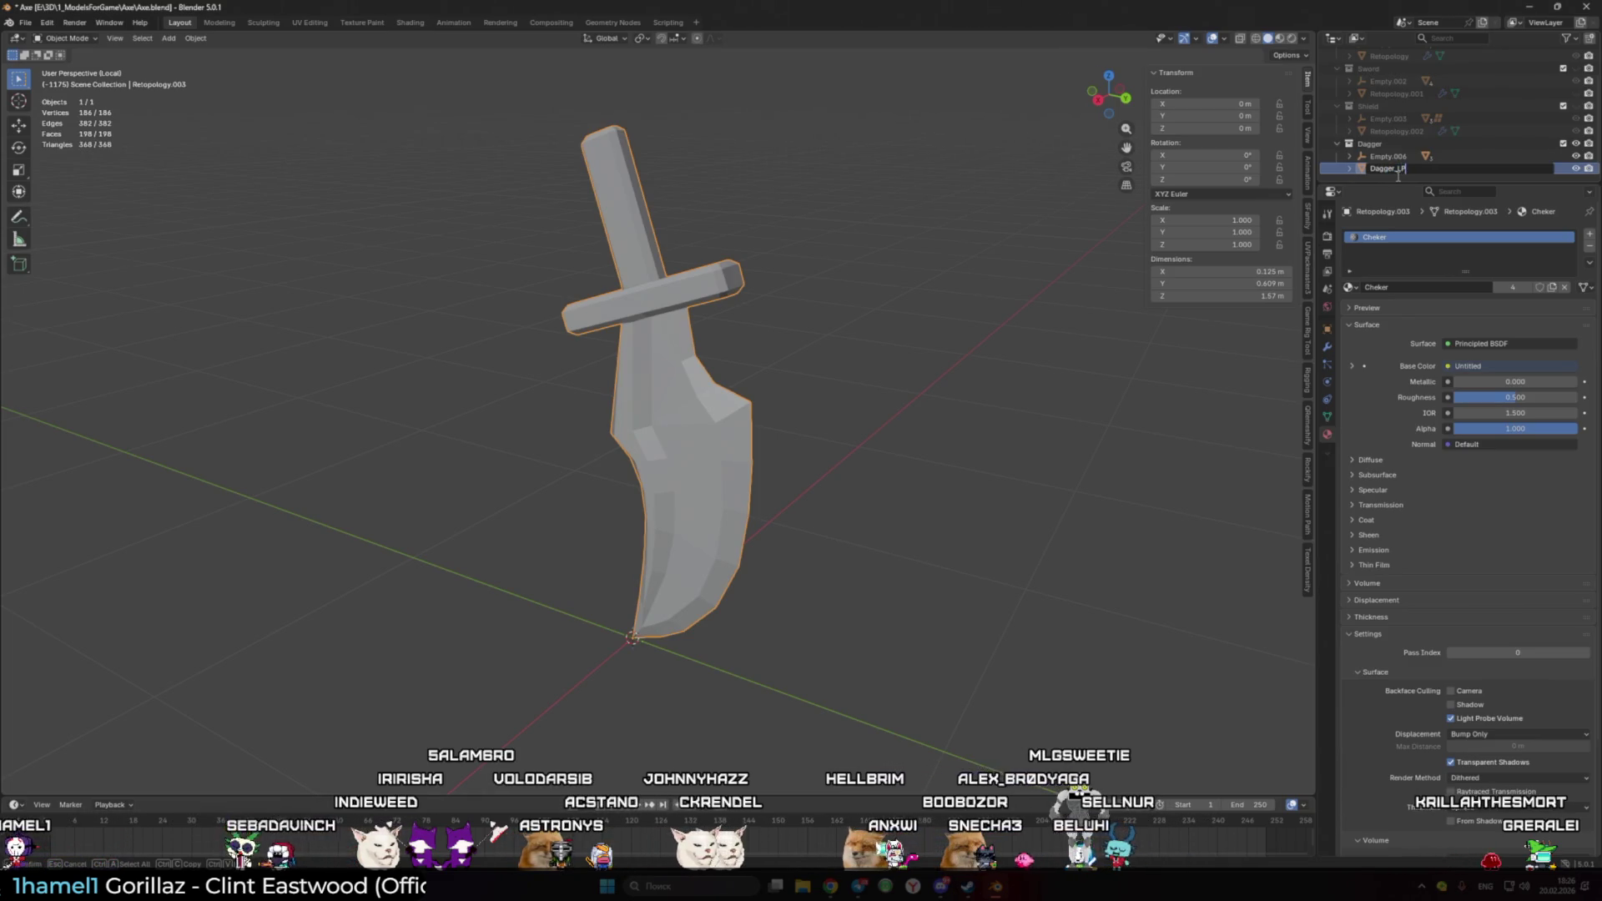
key("Return")
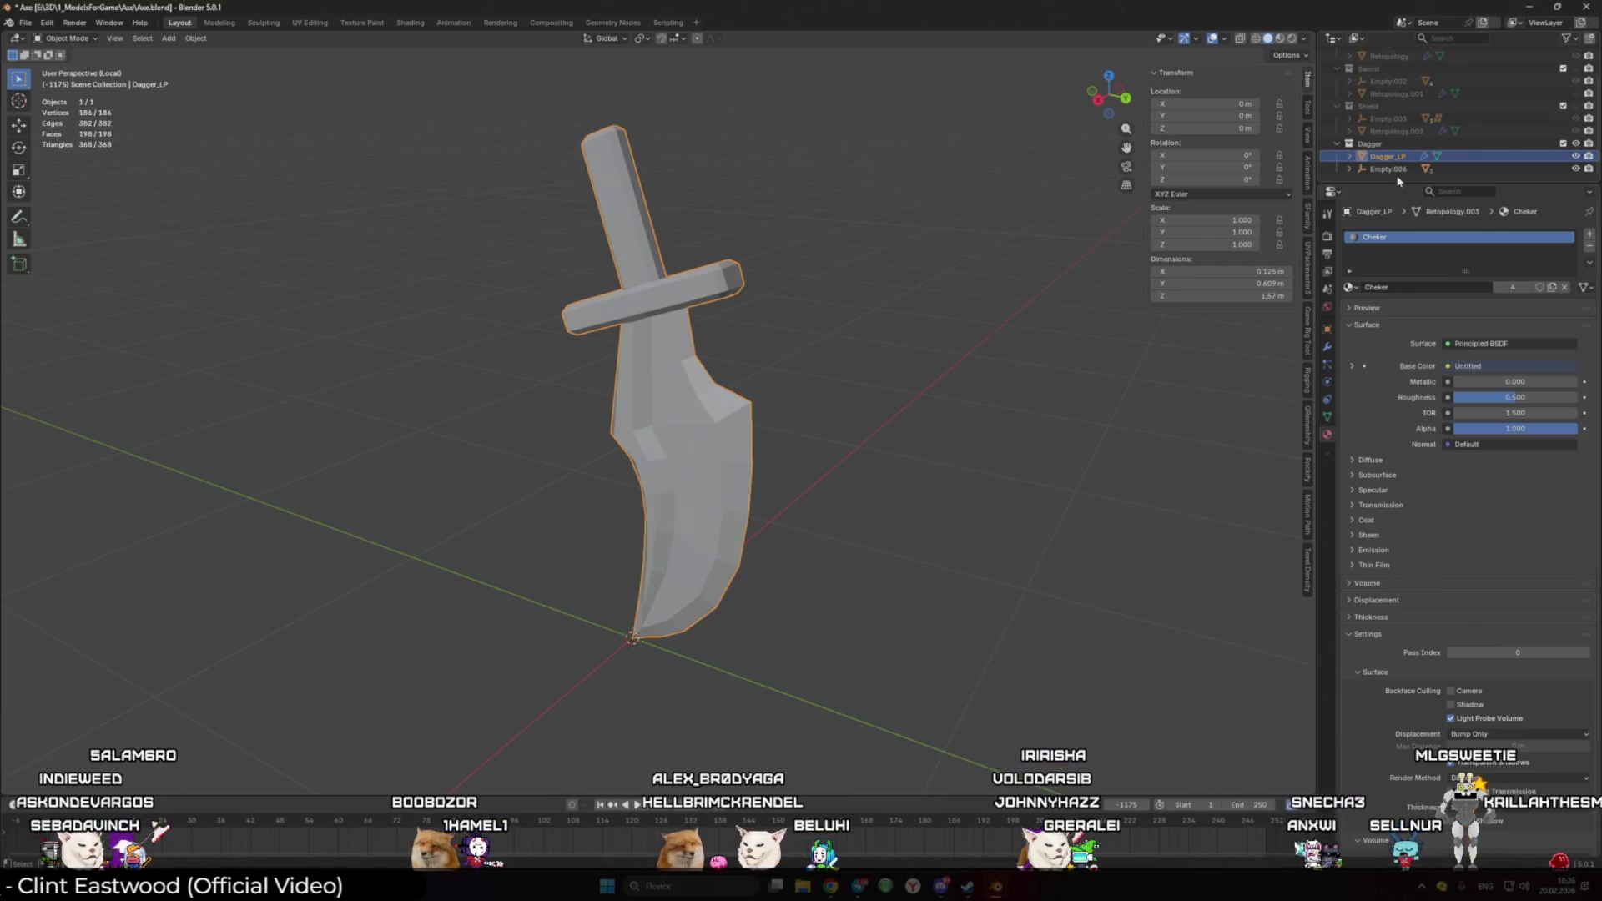
- Rename Retopology.002 to Shield_LP and Retopology.001 to Sword_LP in the Outliner
left_click(1377, 130)
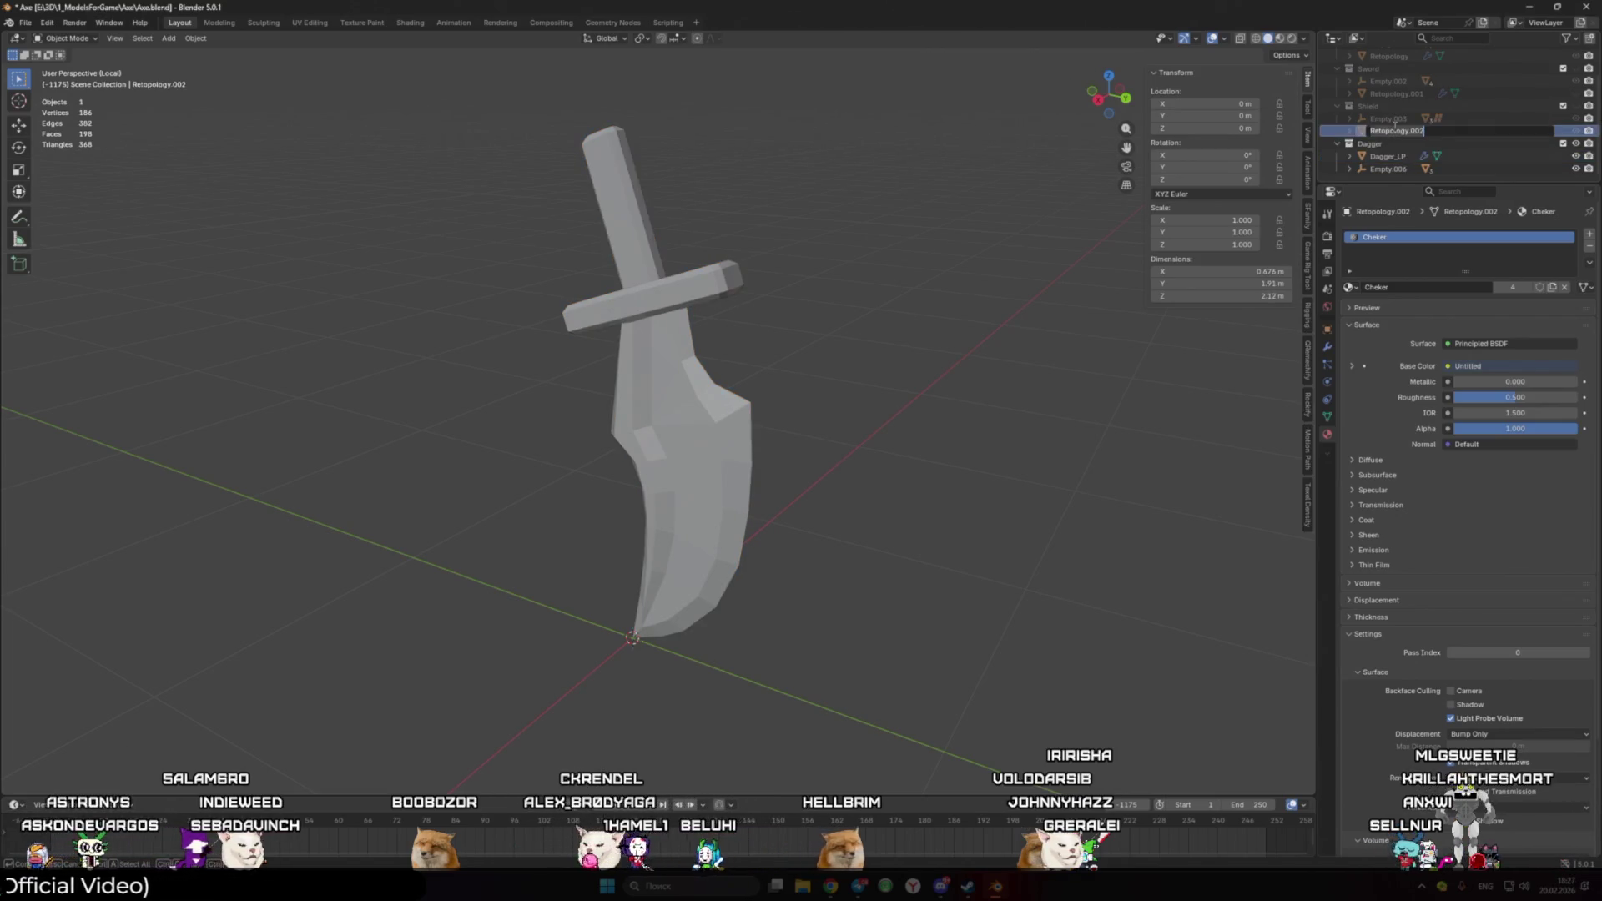
type("Shield_")
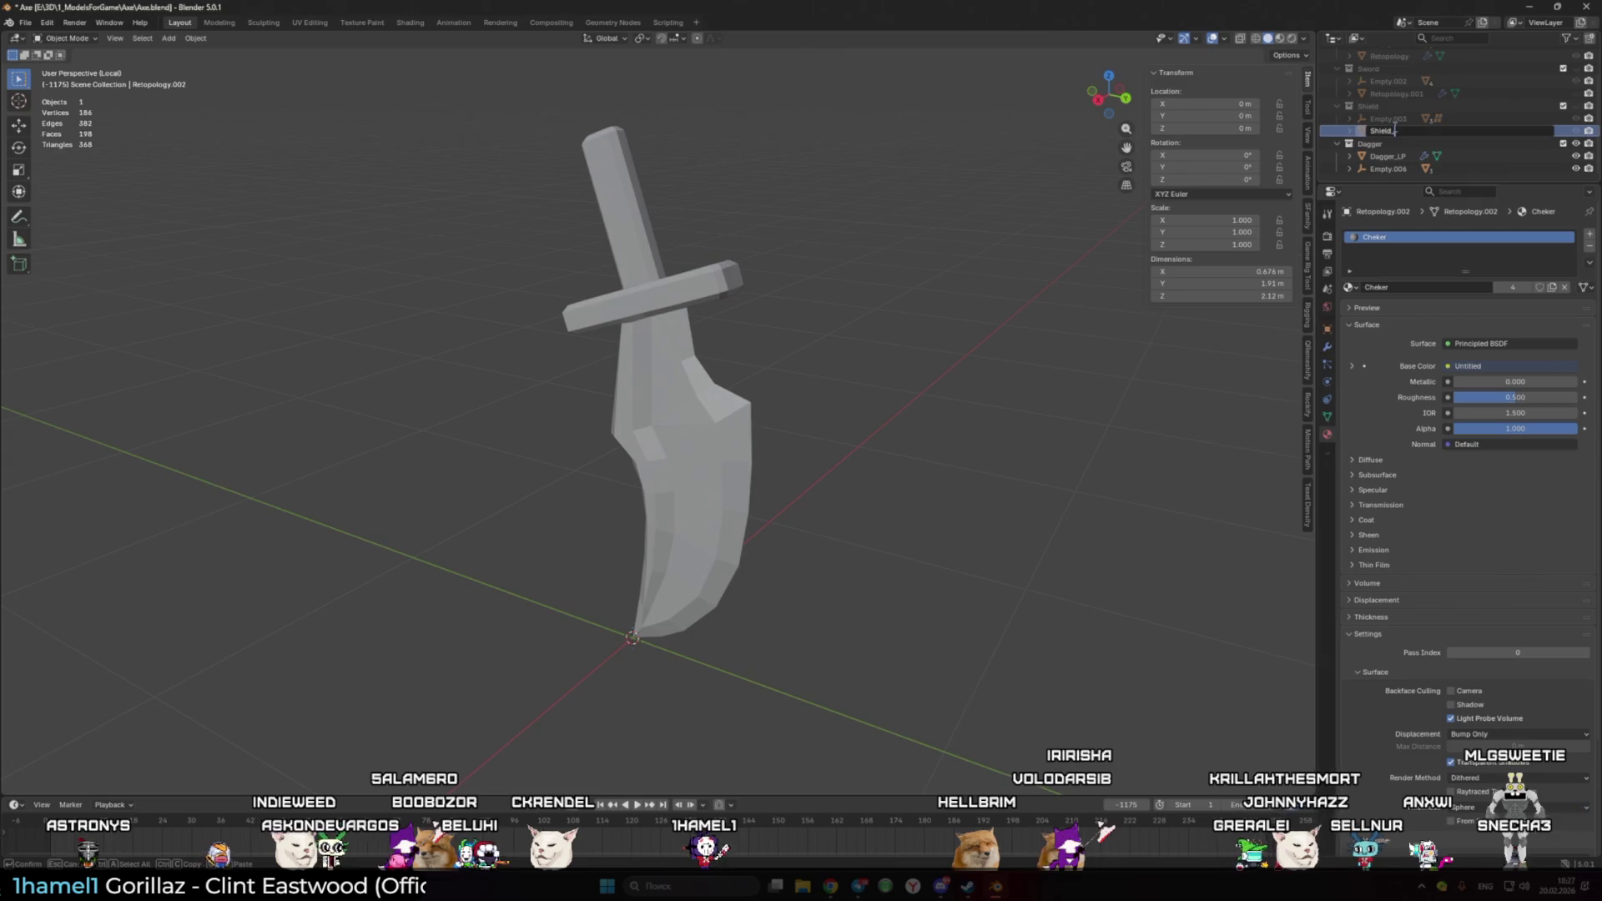
type("LP")
key("Return")
scroll(1386, 123, "up", 1)
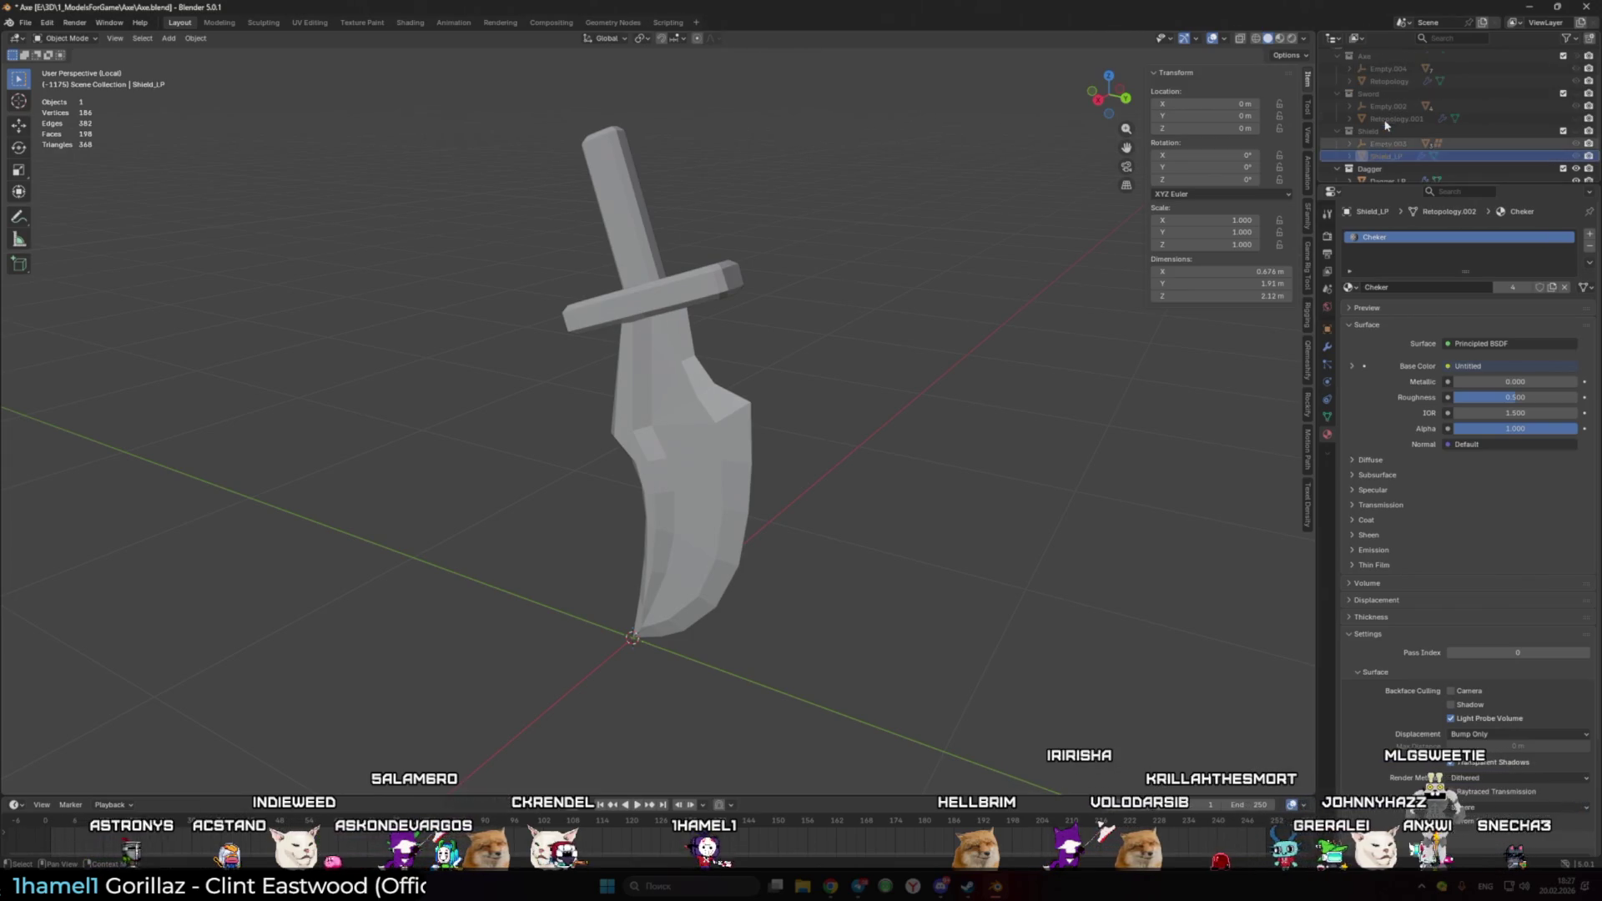
double_click(1402, 110)
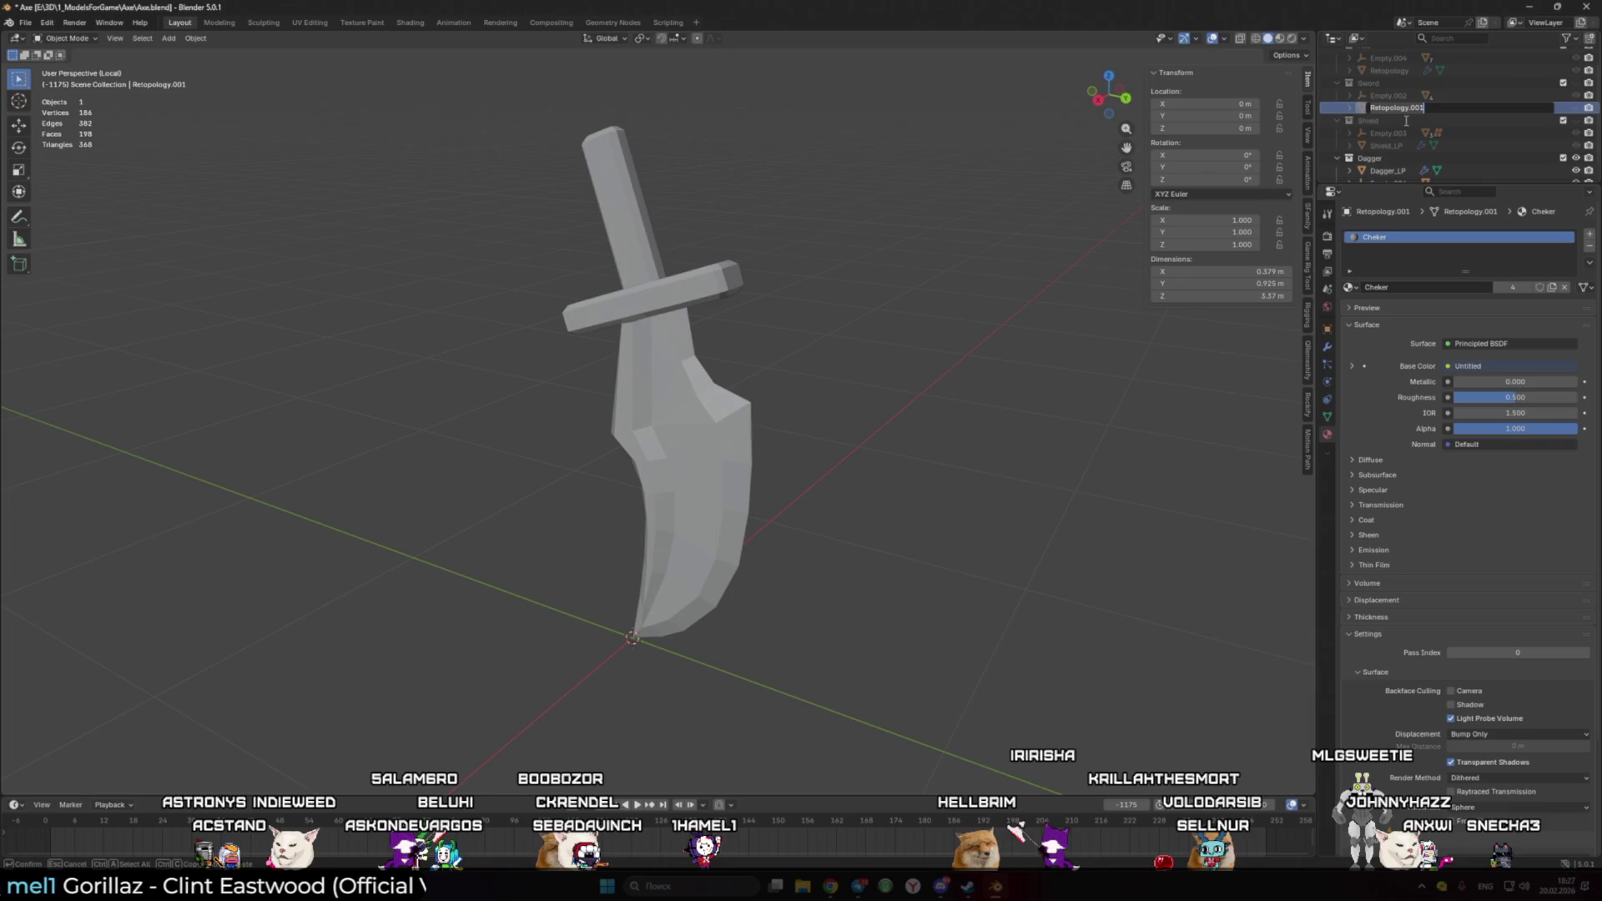
type("Sword")
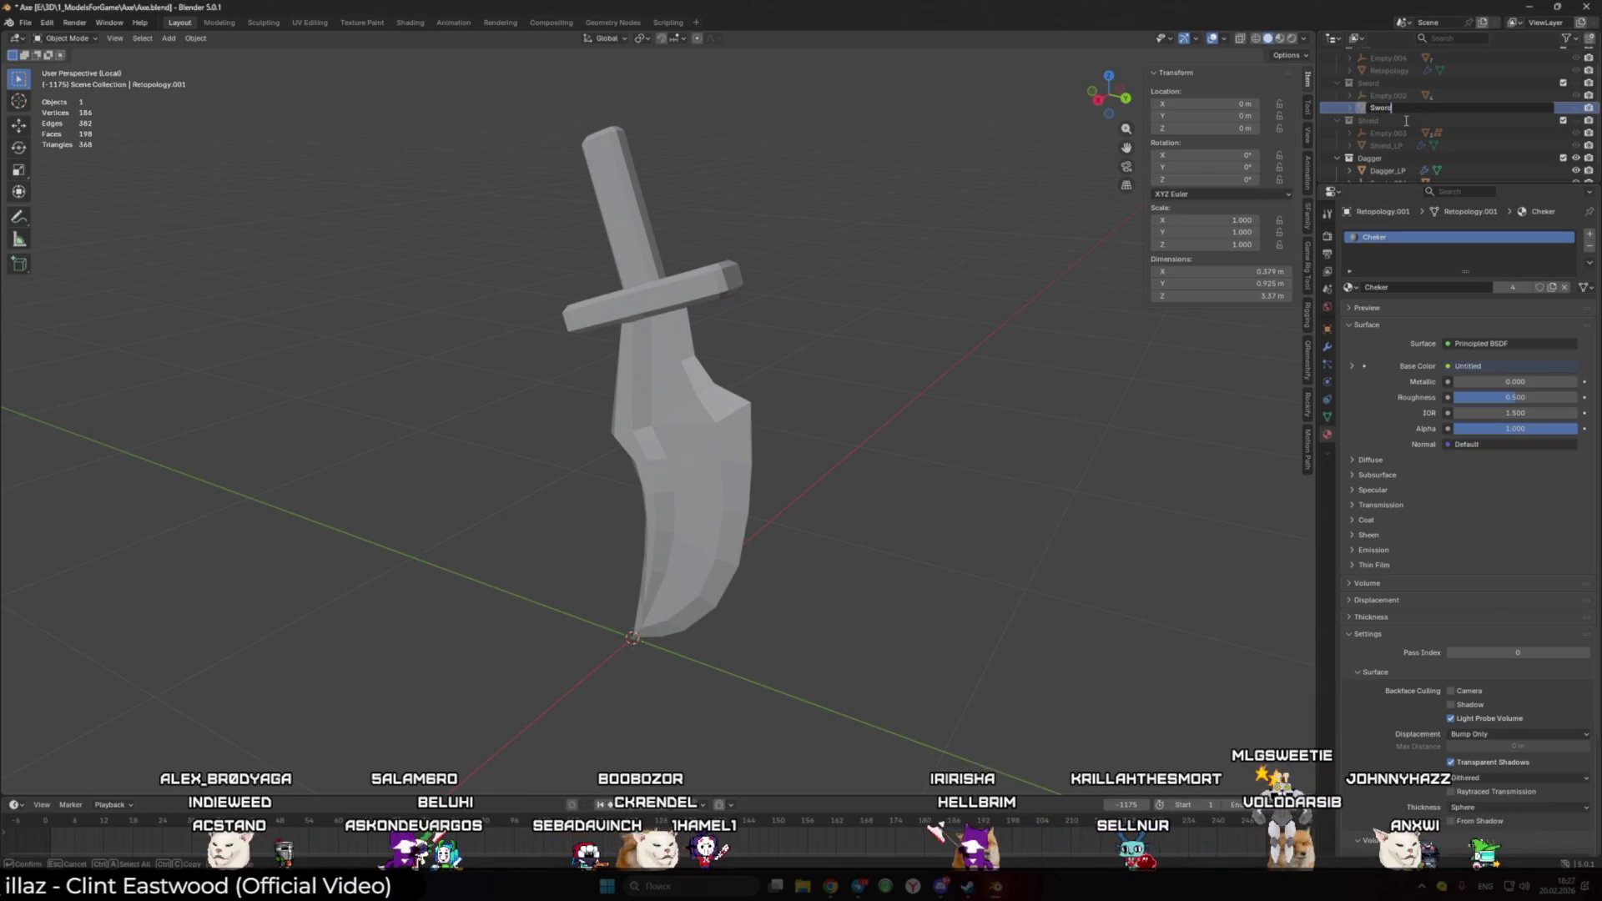
type("_LP")
key("Return")
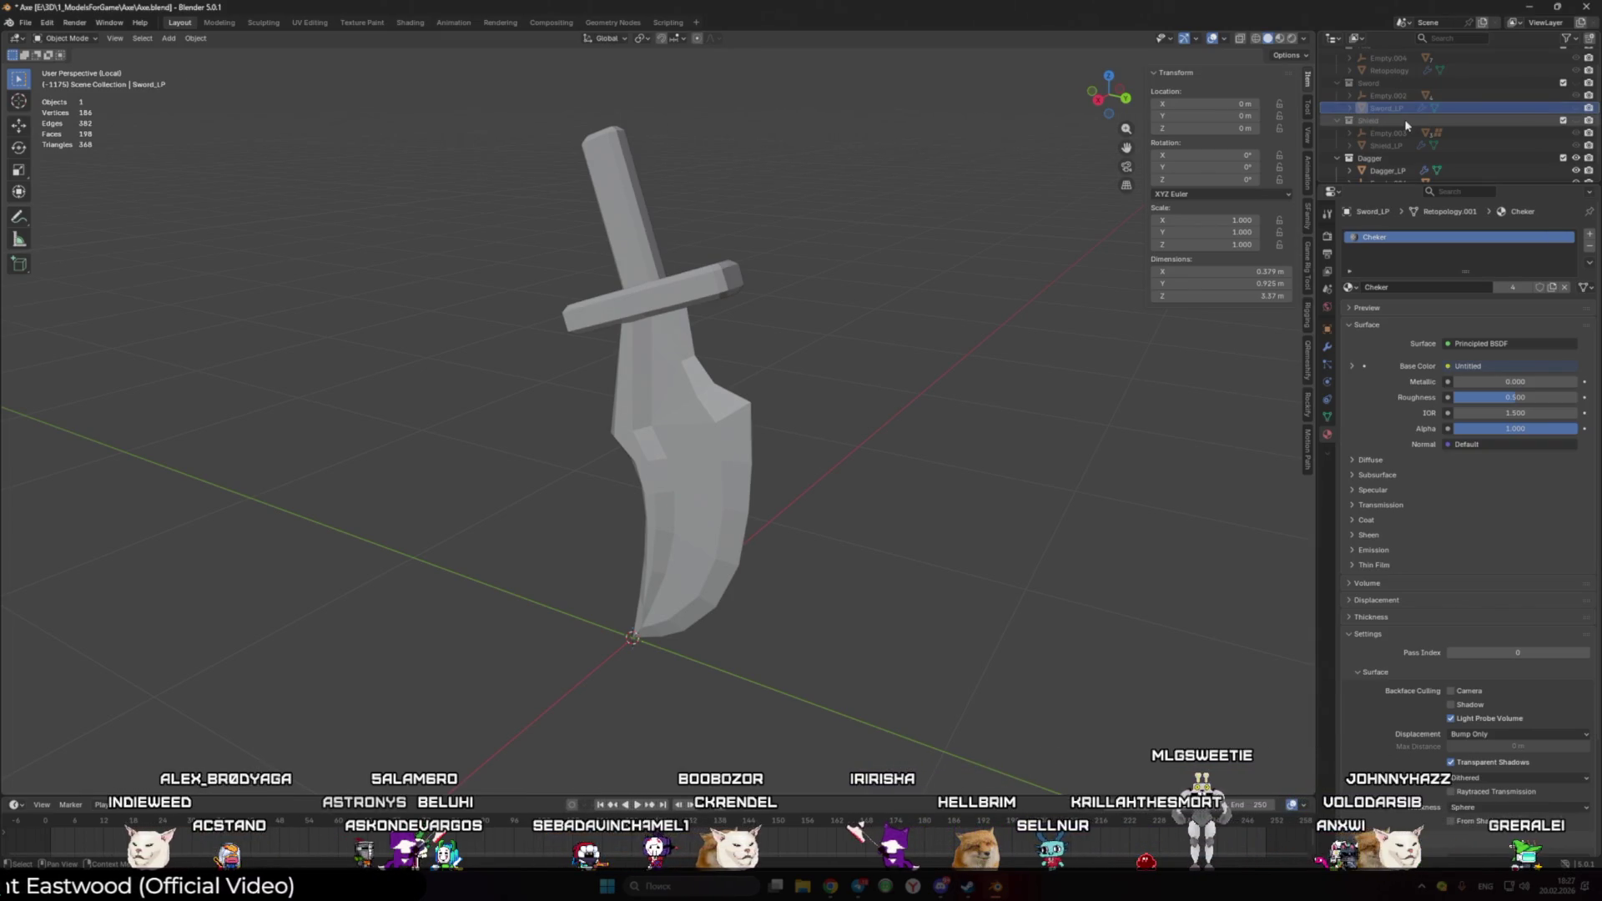
scroll(1414, 129, "up", 2)
- Rename the remaining Retopology object to Axe_LP
left_click(1398, 88)
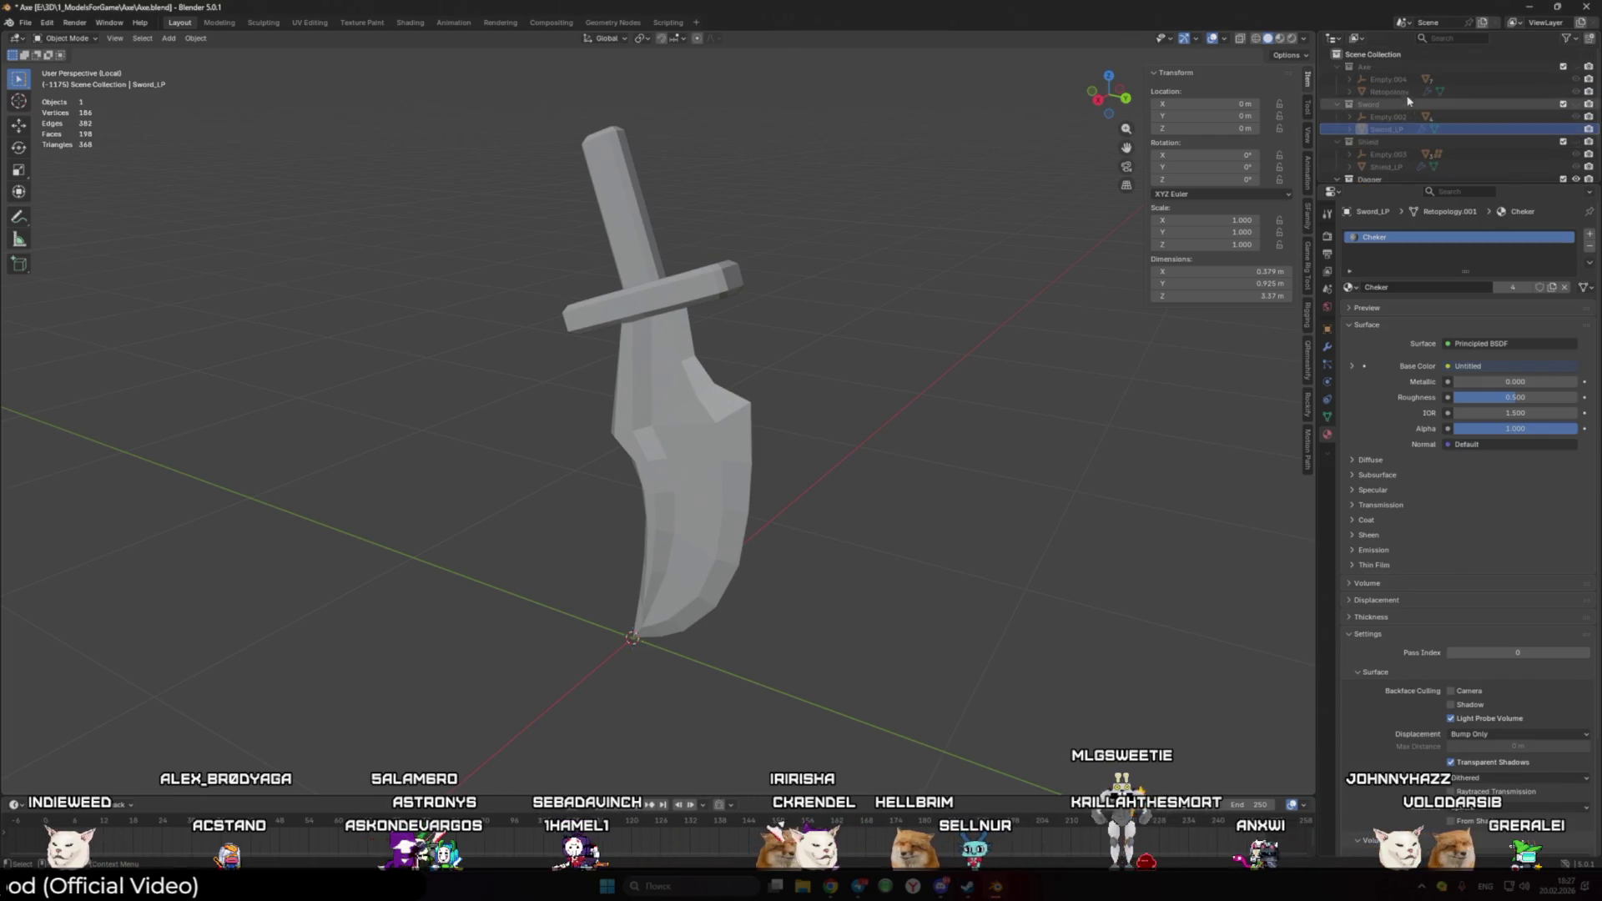
double_click(1397, 88)
type("Axe_LP")
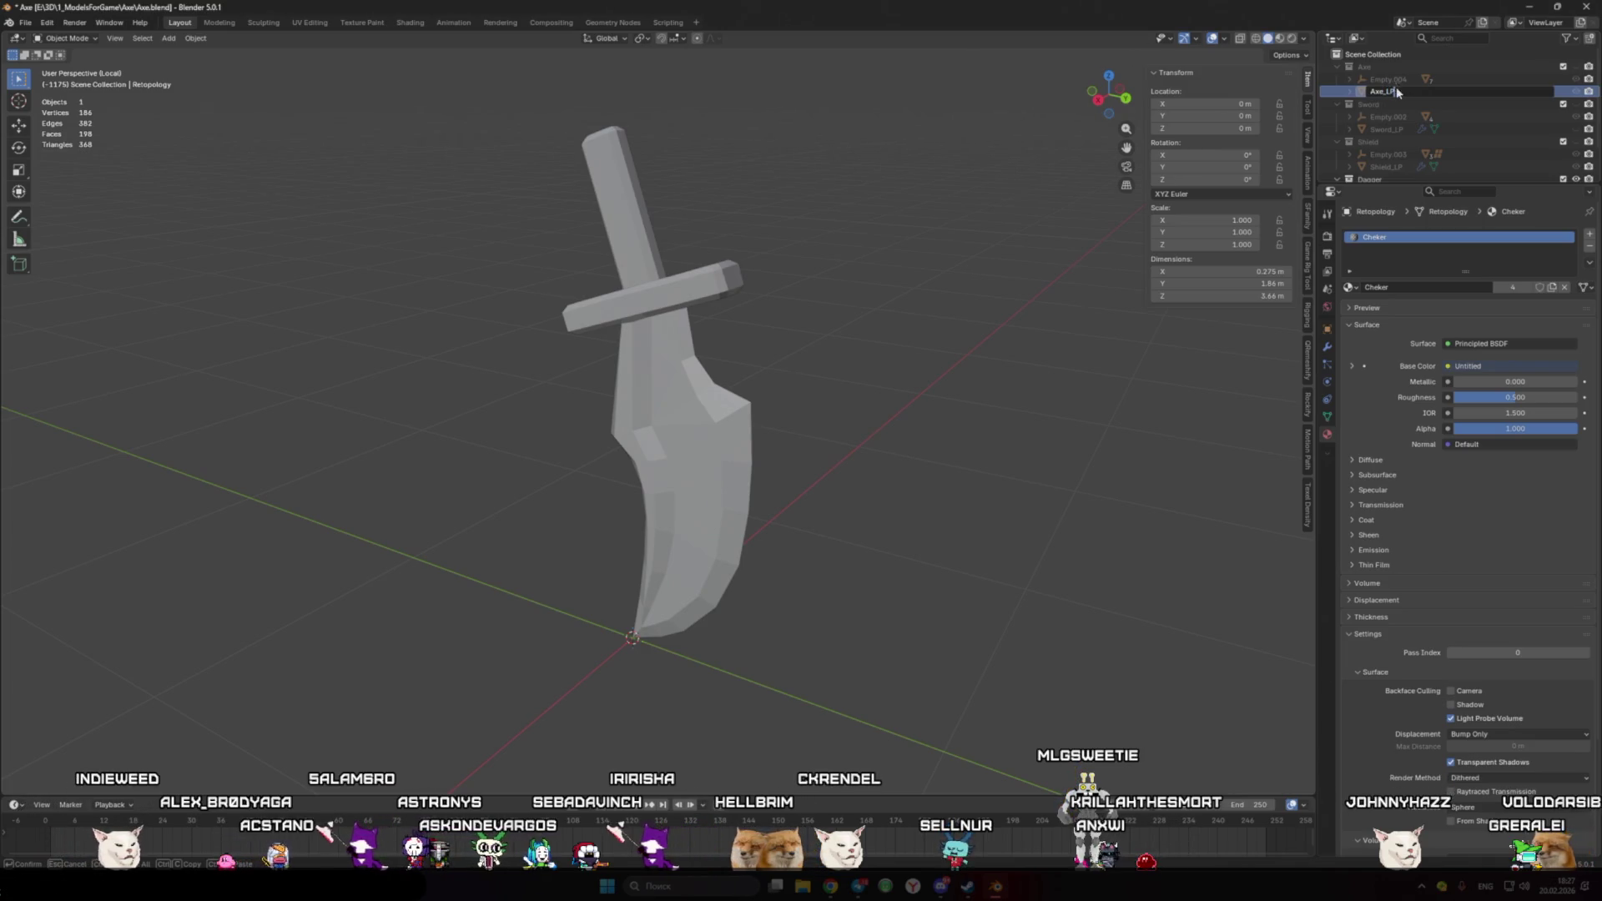
key("Return")
scroll(986, 344, "down", 1)
scroll(954, 344, "down", 1)
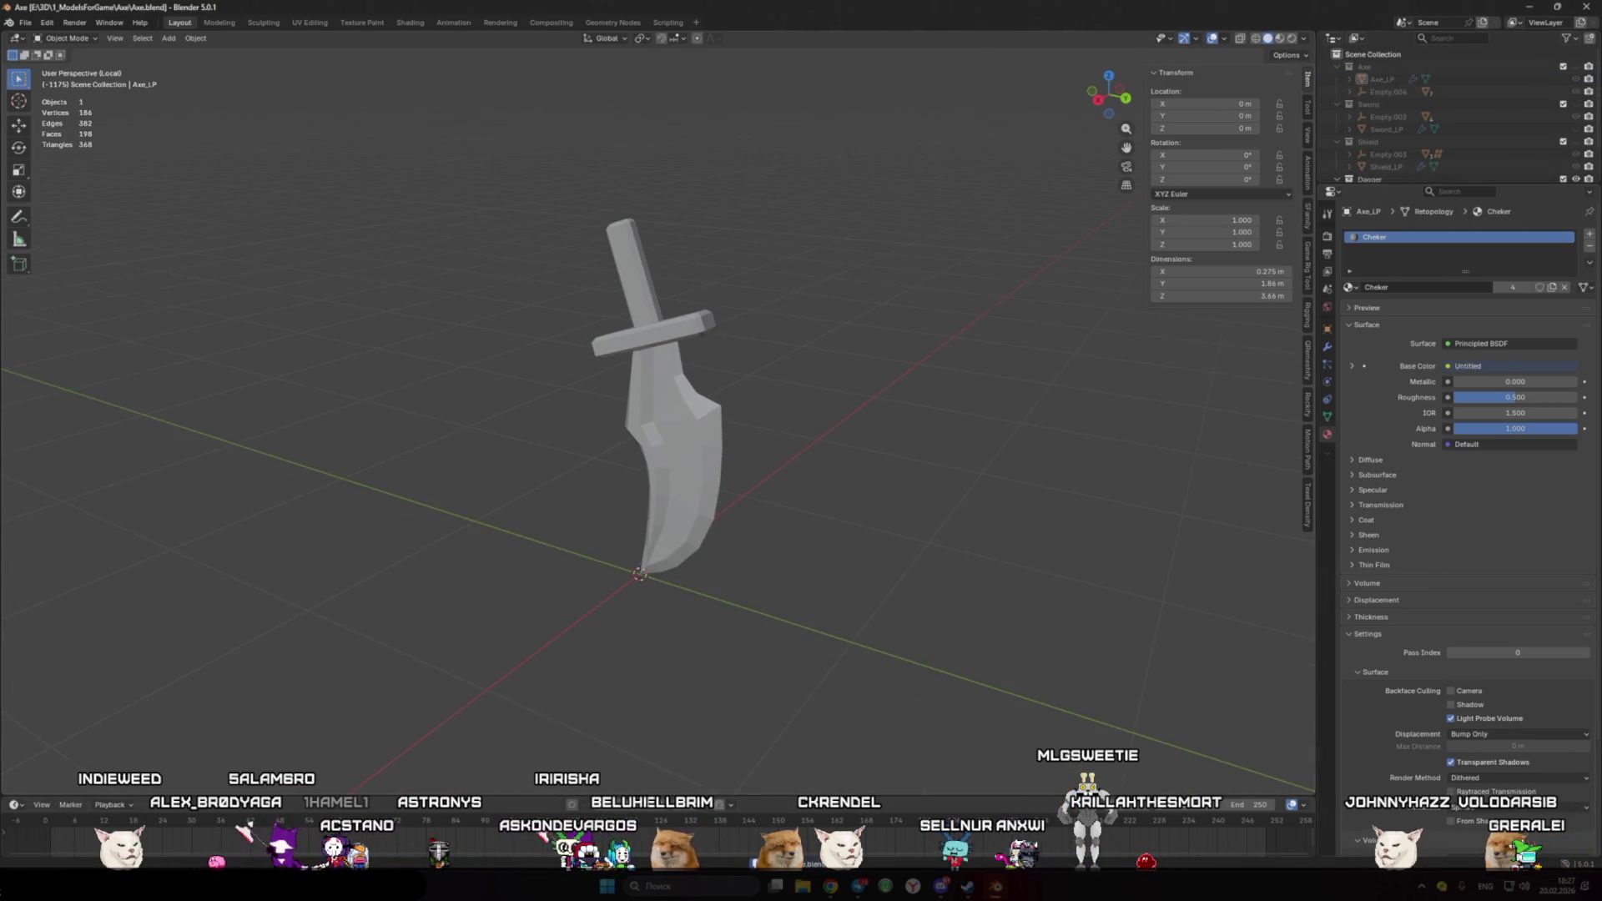